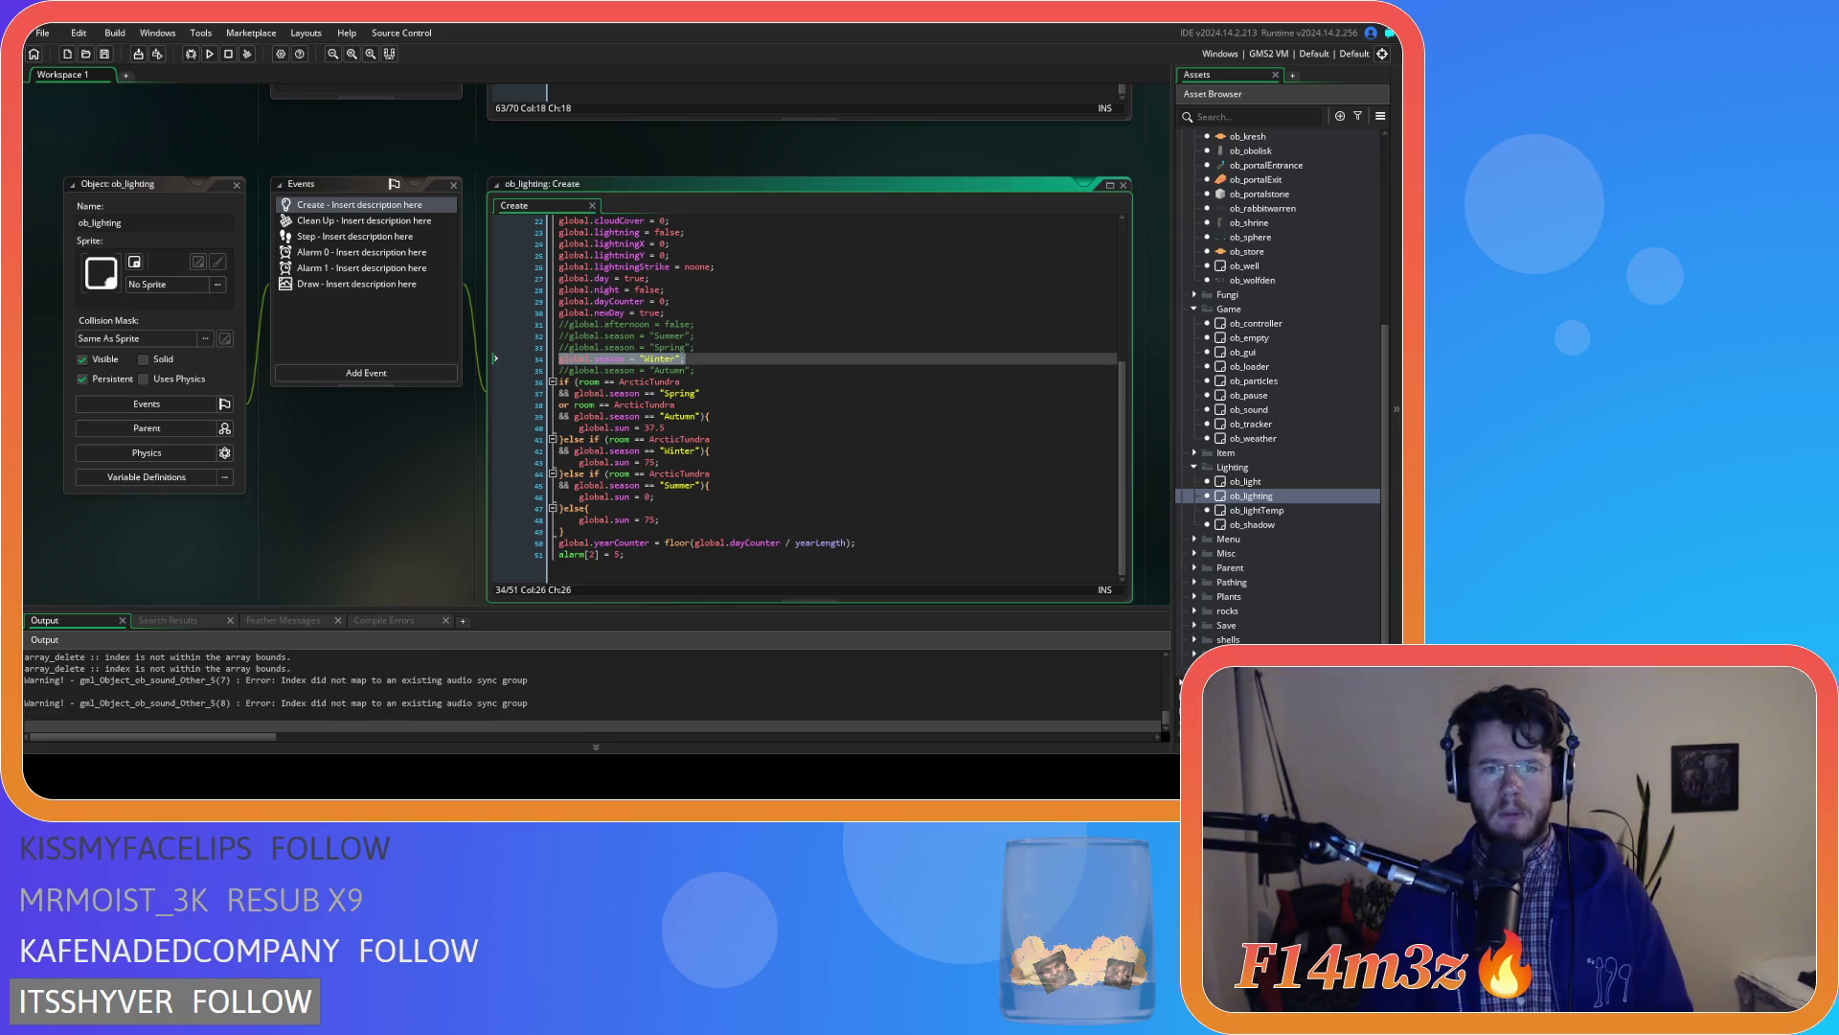
Scroll up to the sc_internalTemp code editor and place the caret in its code
{"action": "triple_click", "coordinate": [716, 330]}
{"action": "scroll", "coordinate": [441, 306], "scroll_direction": "up", "scroll_amount": 5}
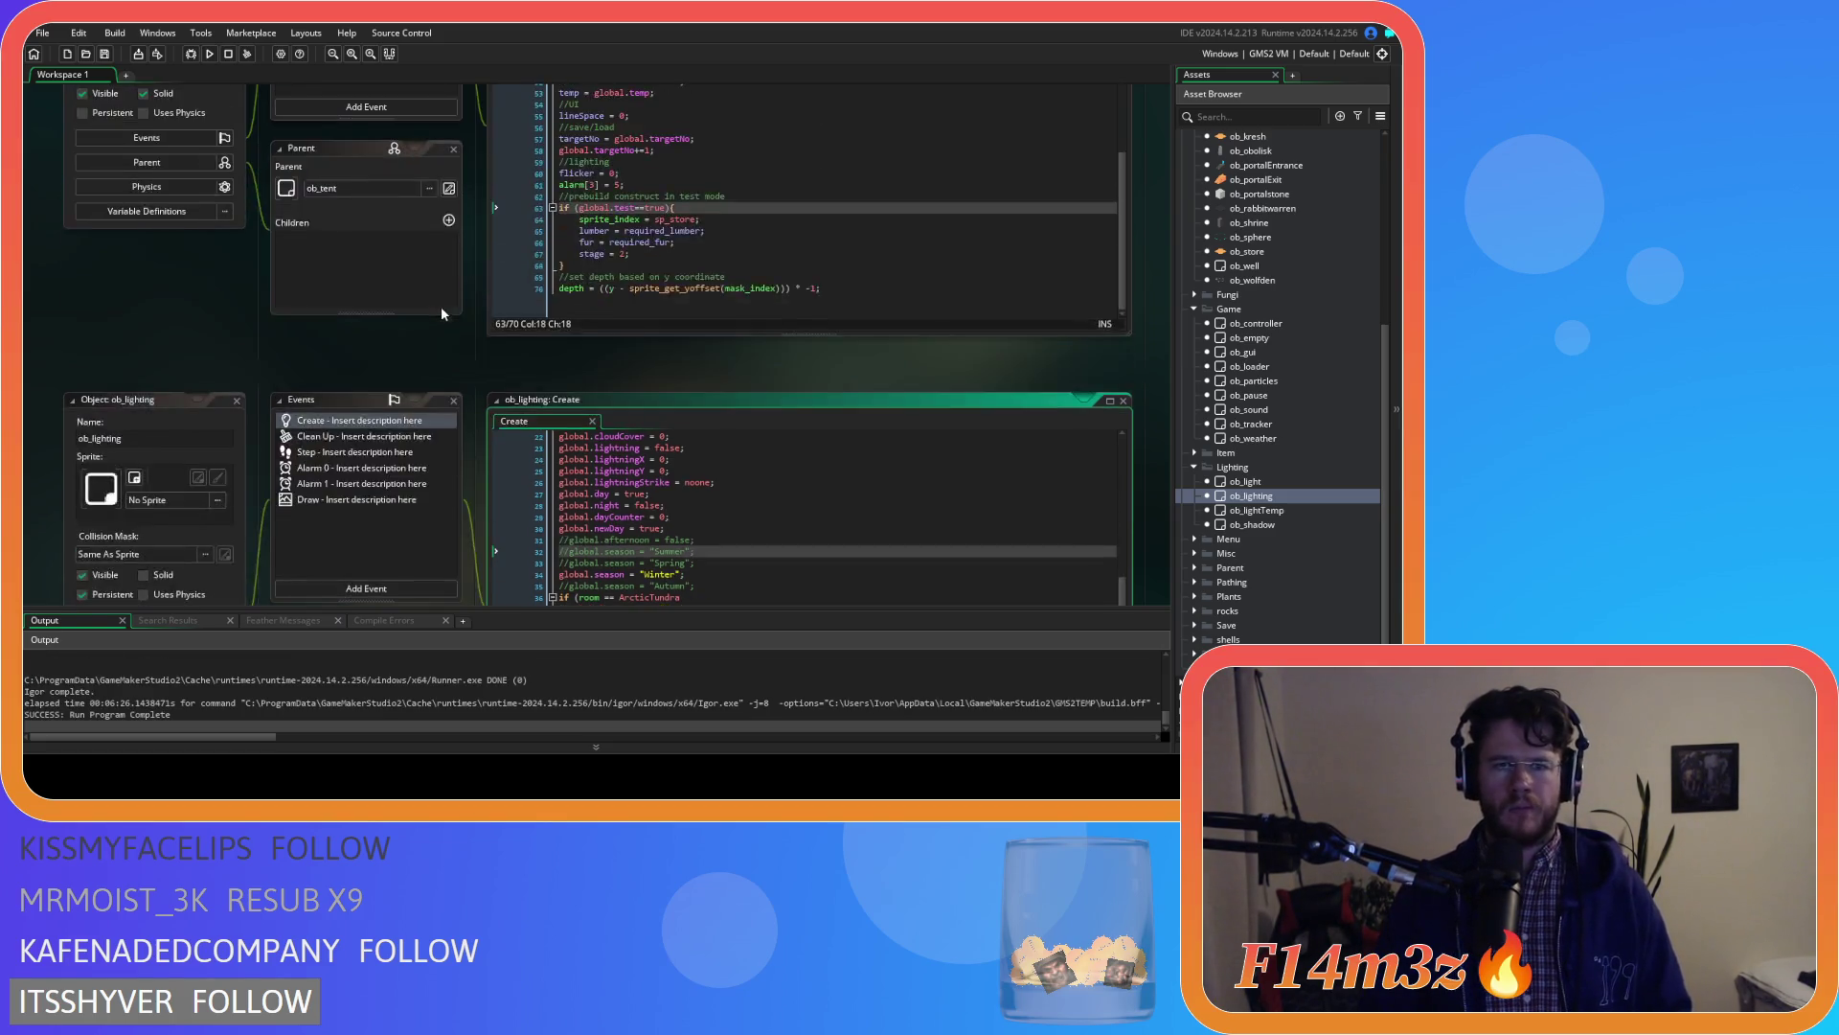
{"action": "scroll", "coordinate": [444, 315], "scroll_direction": "up", "scroll_amount": 8}
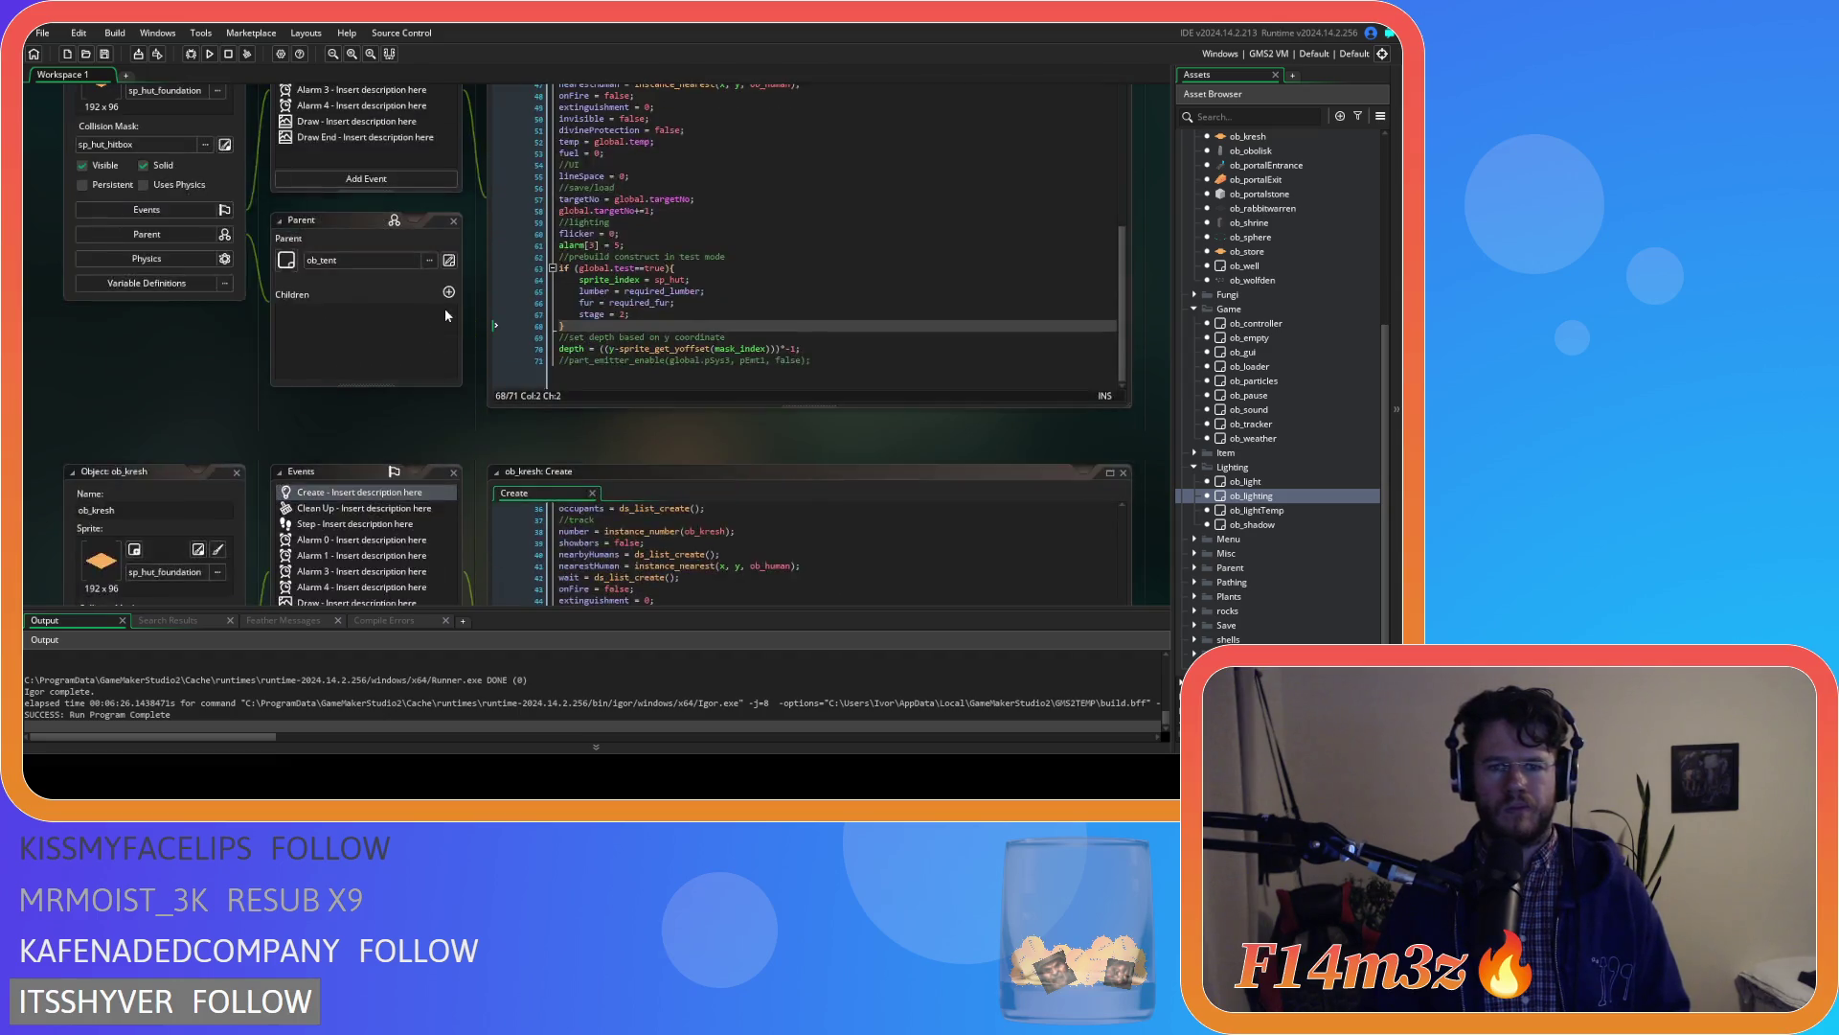
{"action": "scroll", "coordinate": [445, 315], "scroll_direction": "down", "scroll_amount": 1}
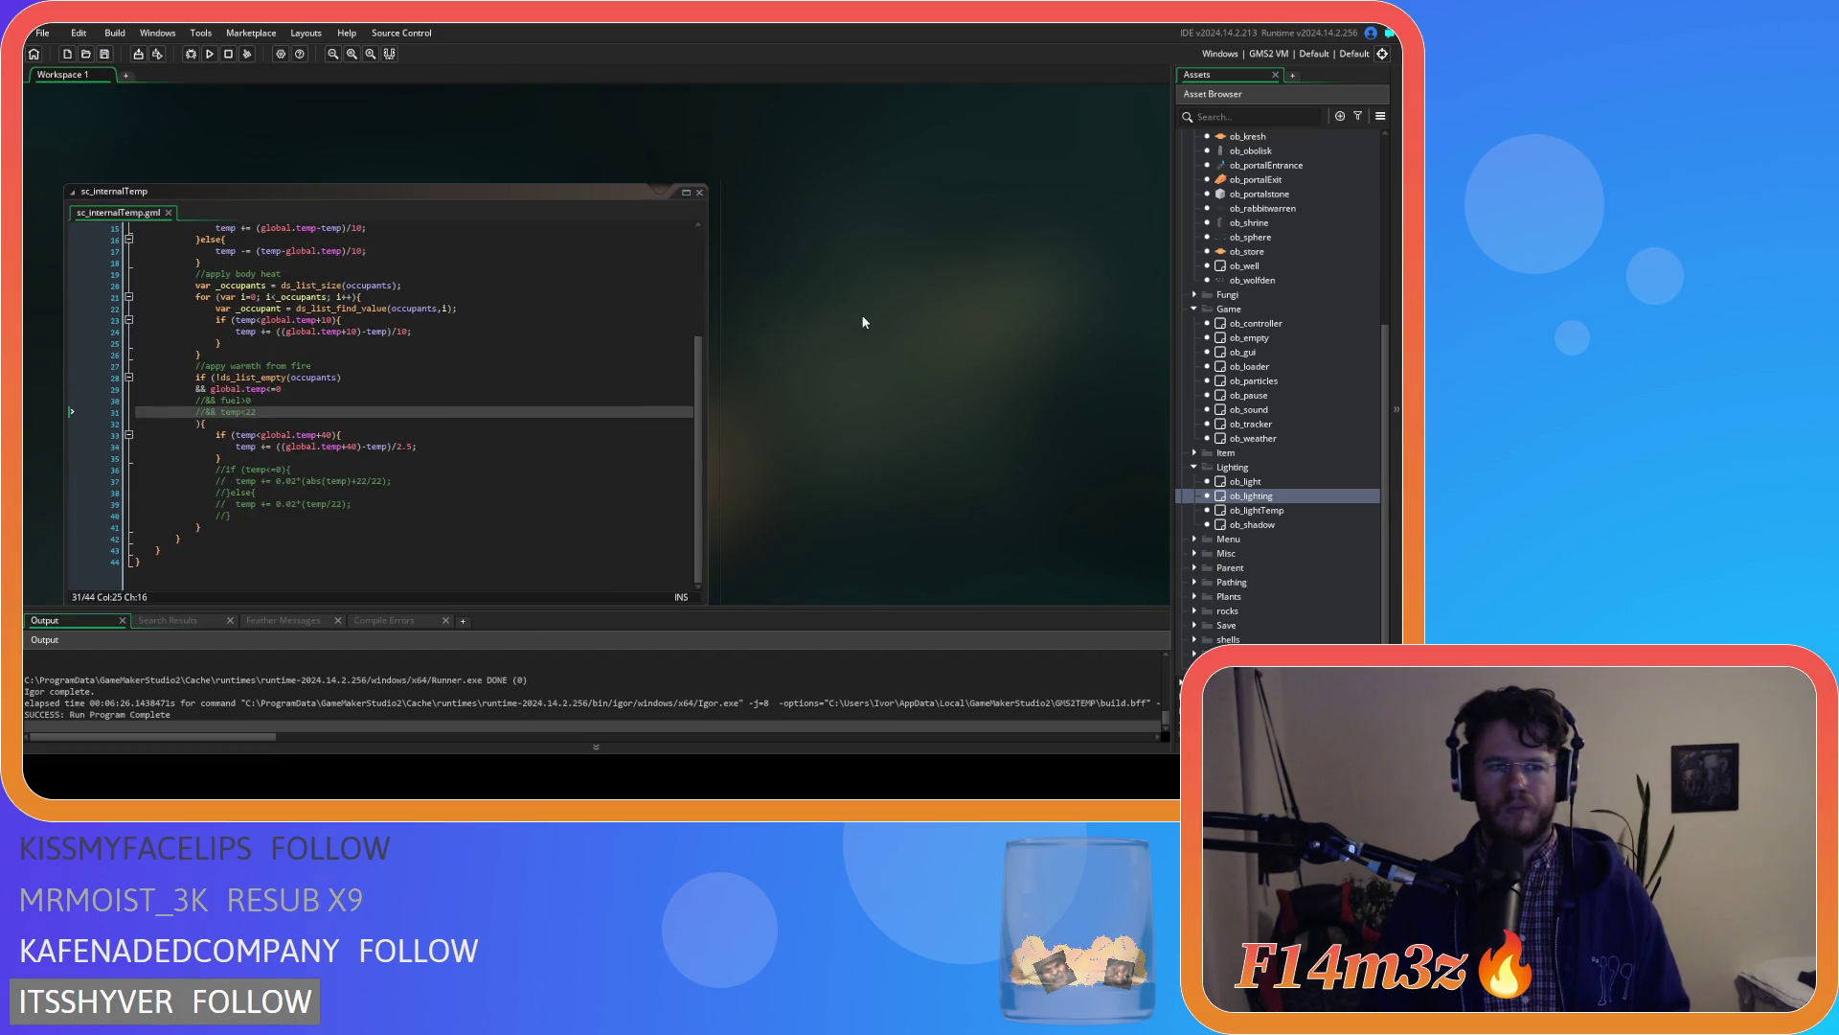
{"action": "left_click", "coordinate": [534, 349]}
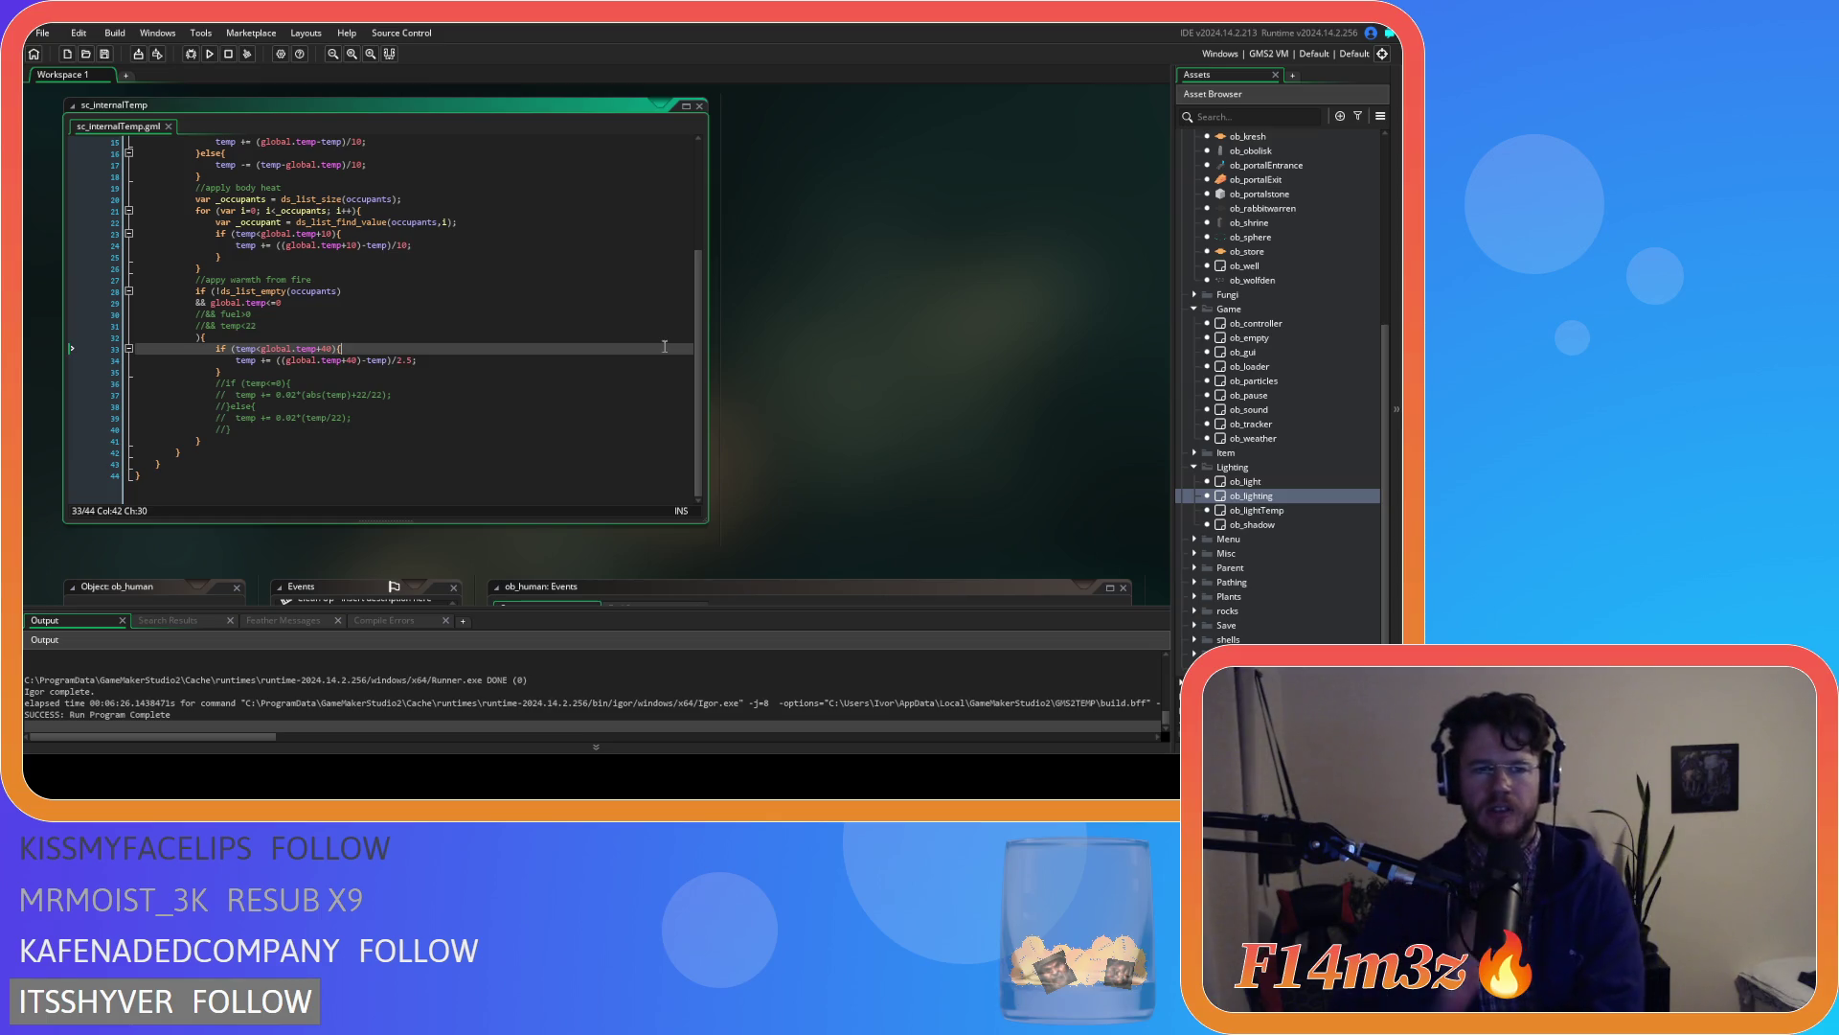
{"action": "left_click", "coordinate": [410, 362]}
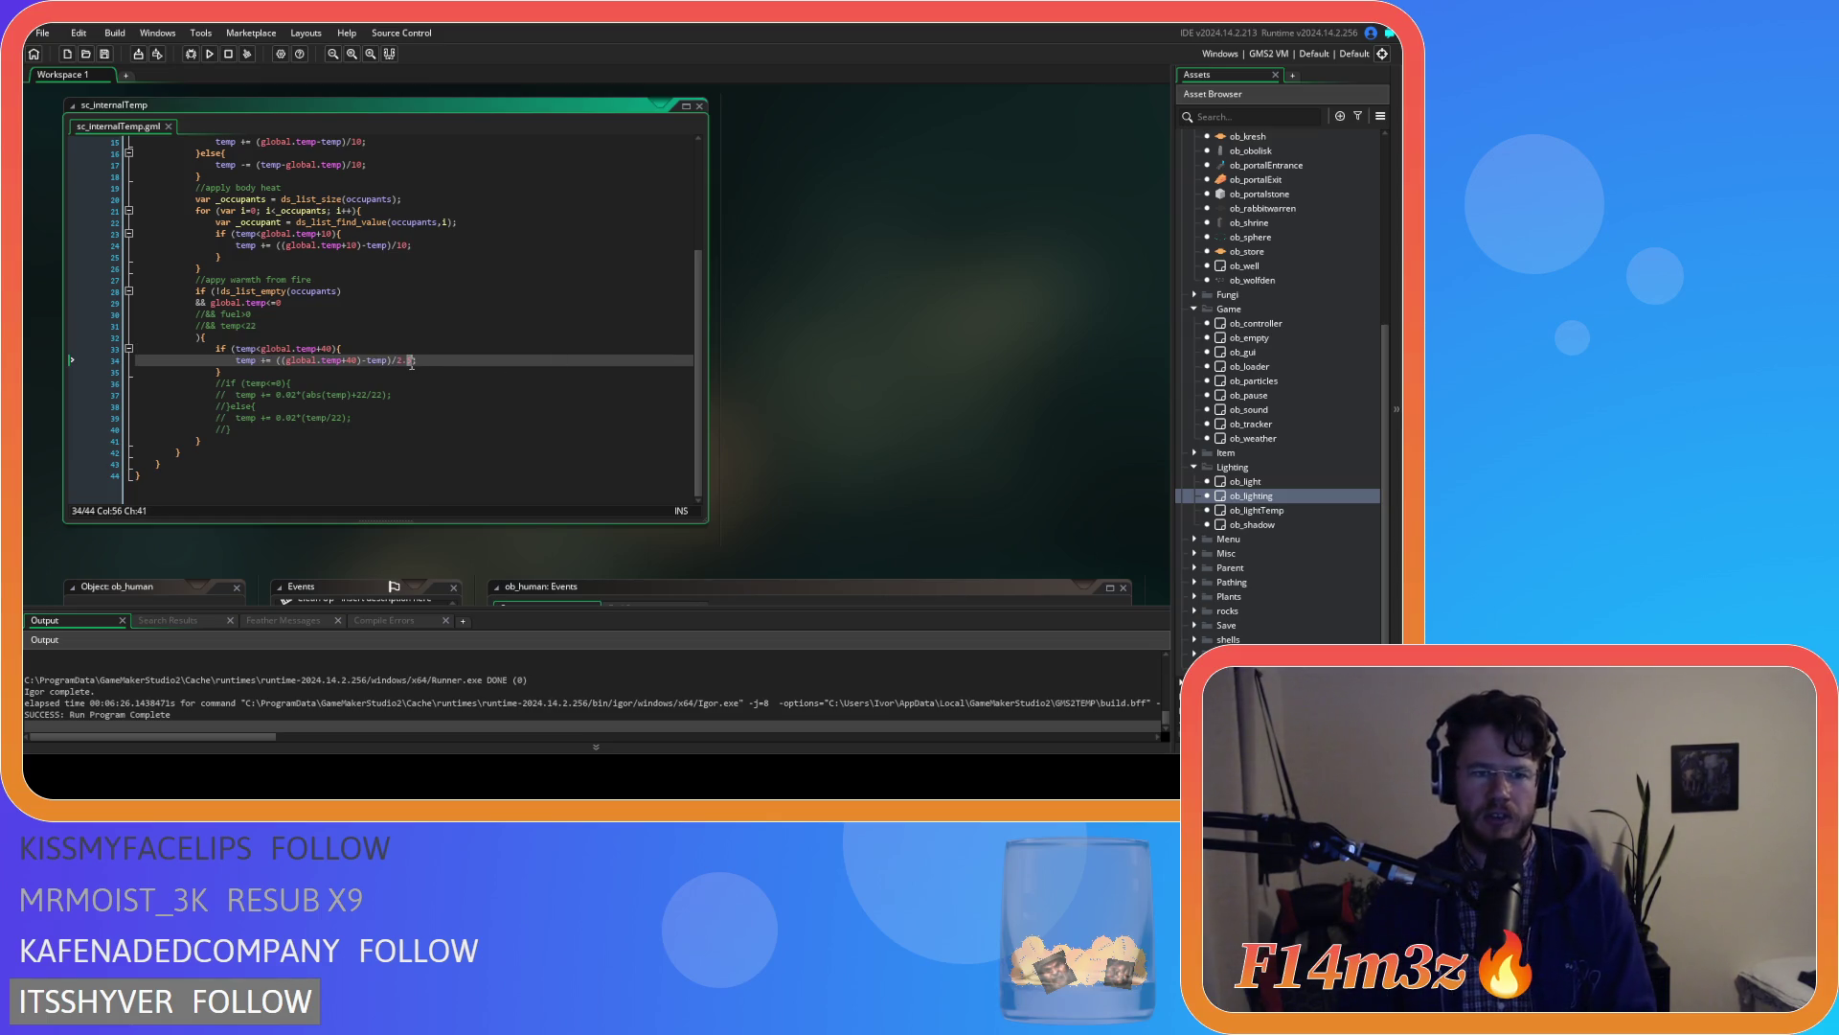
{"action": "left_click_drag", "start_coordinate": [414, 363], "coordinate": [396, 363]}
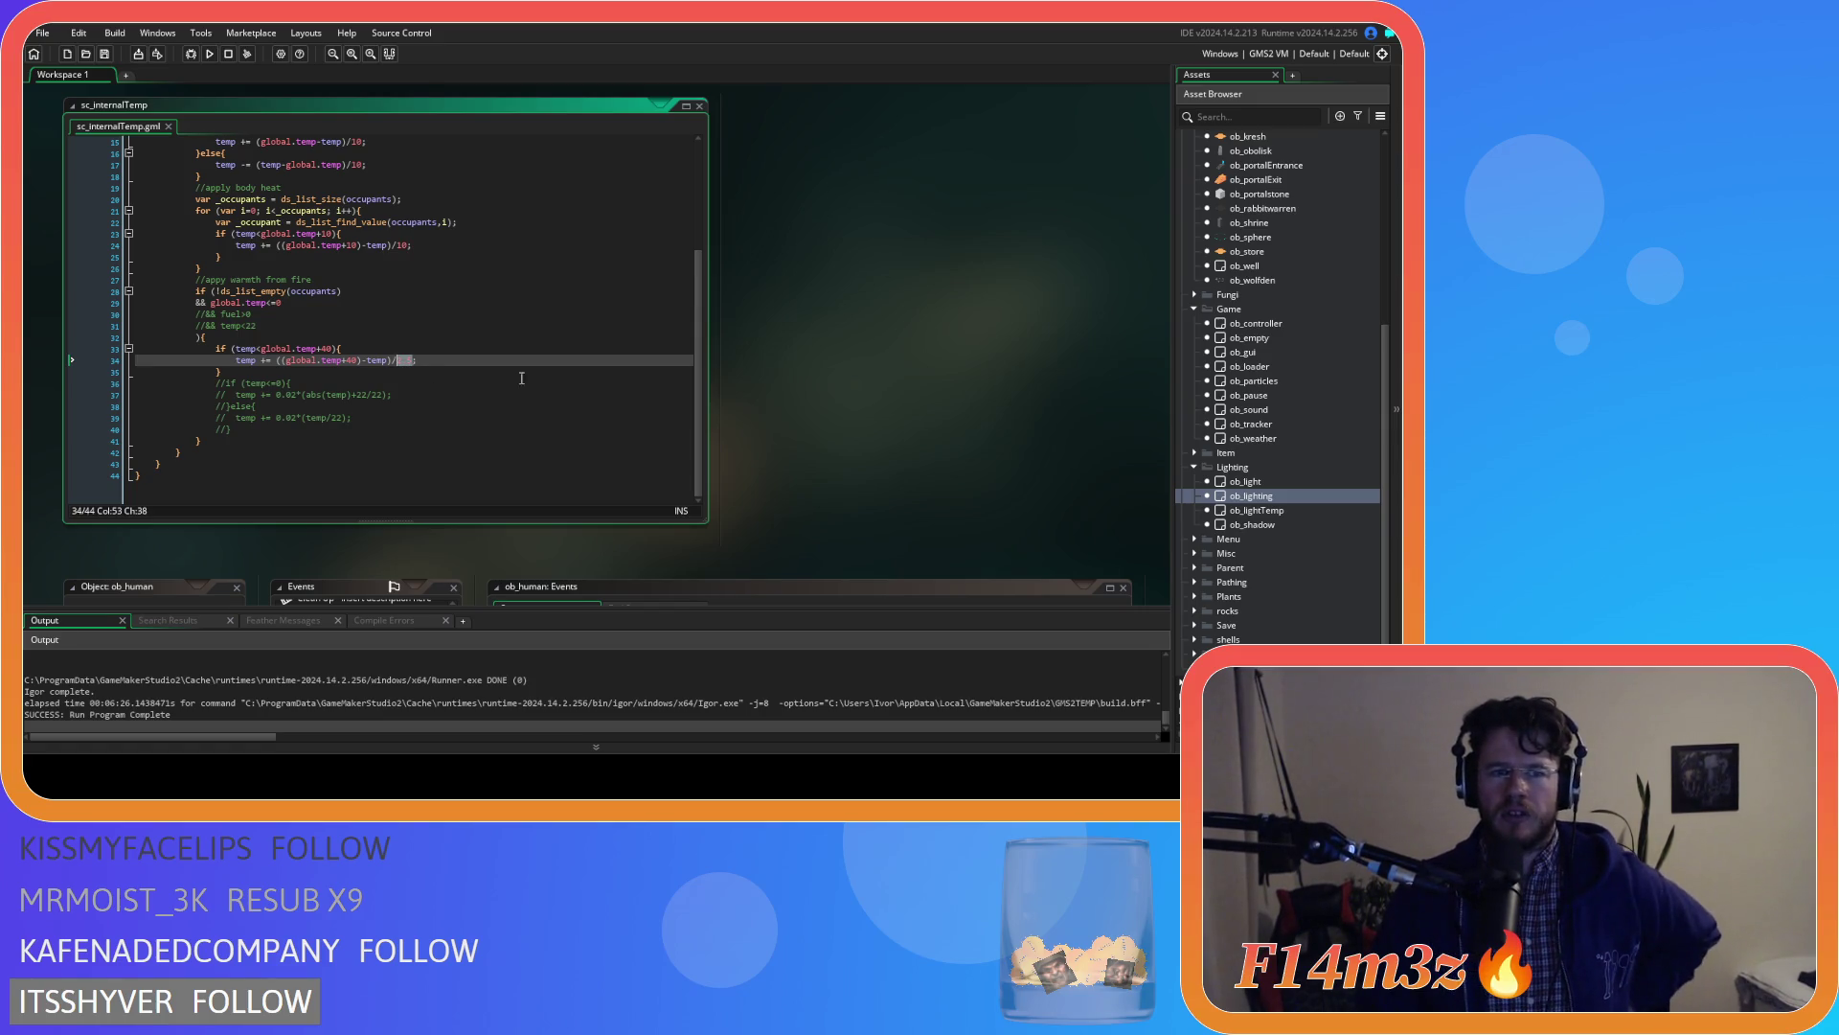
{"action": "scroll", "coordinate": [446, 343], "scroll_direction": "up", "scroll_amount": 5}
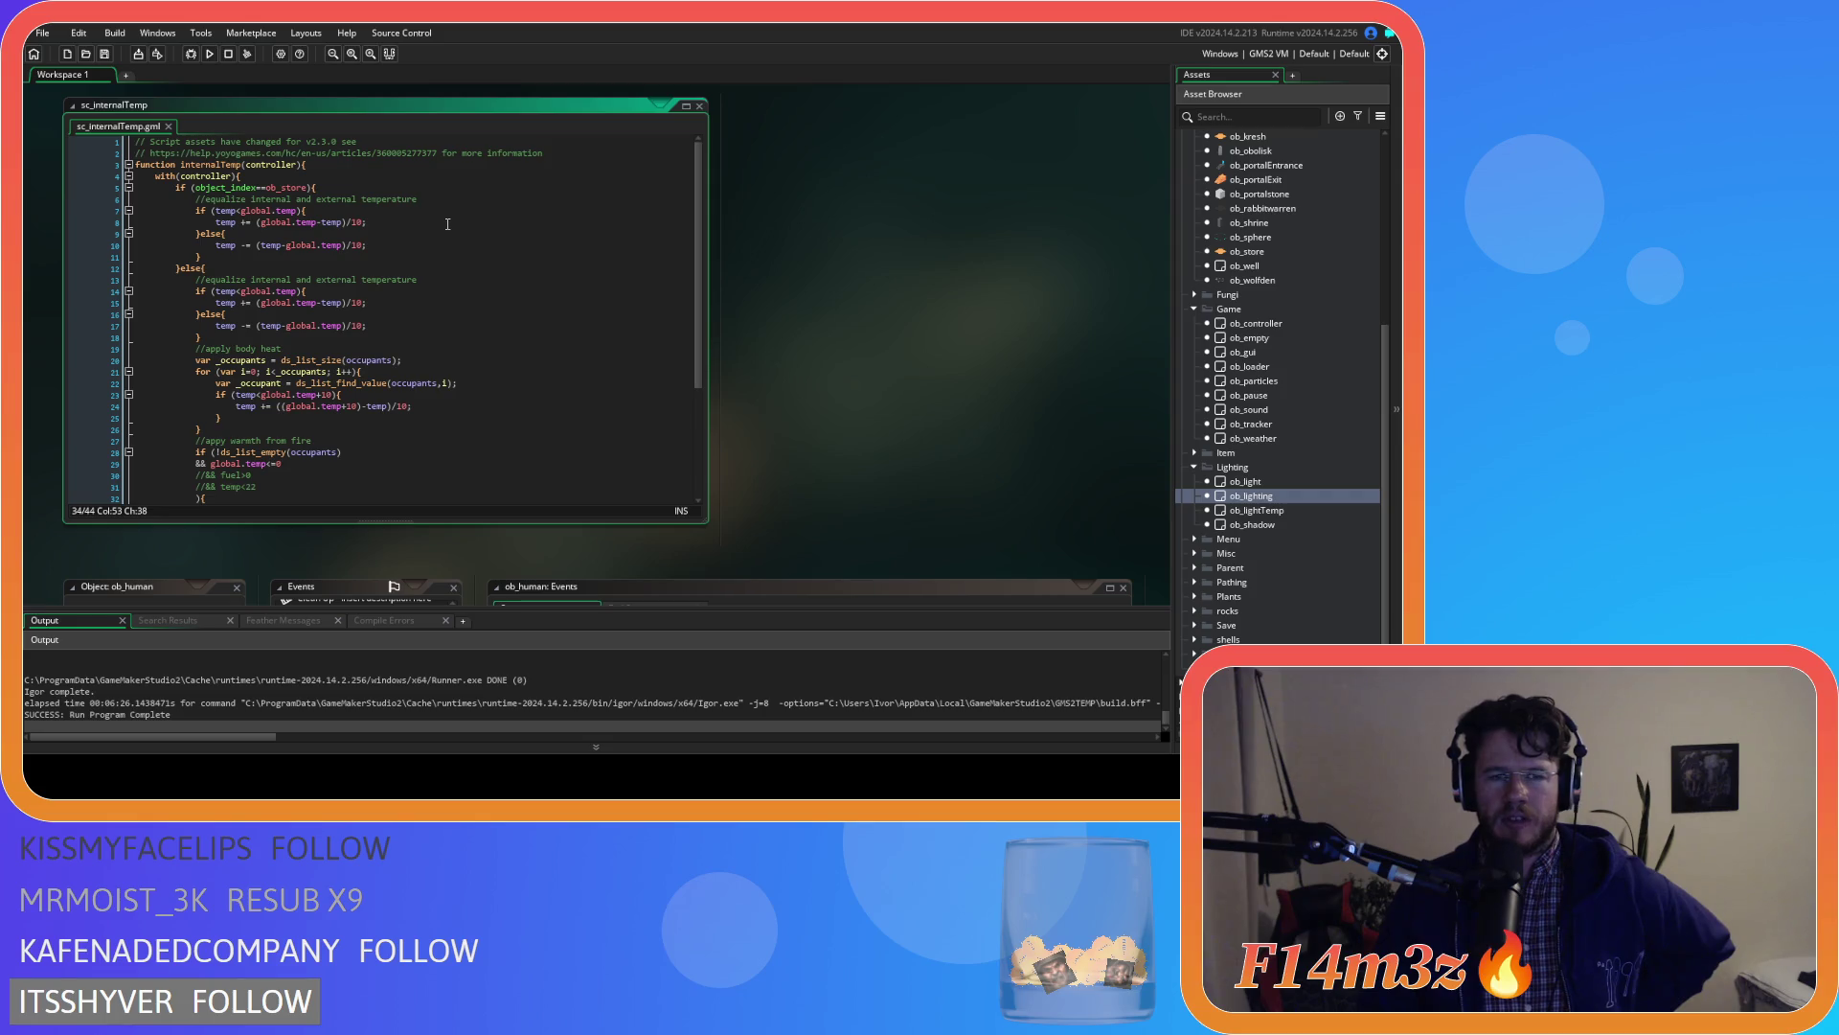
{"action": "double_click", "coordinate": [355, 221]}
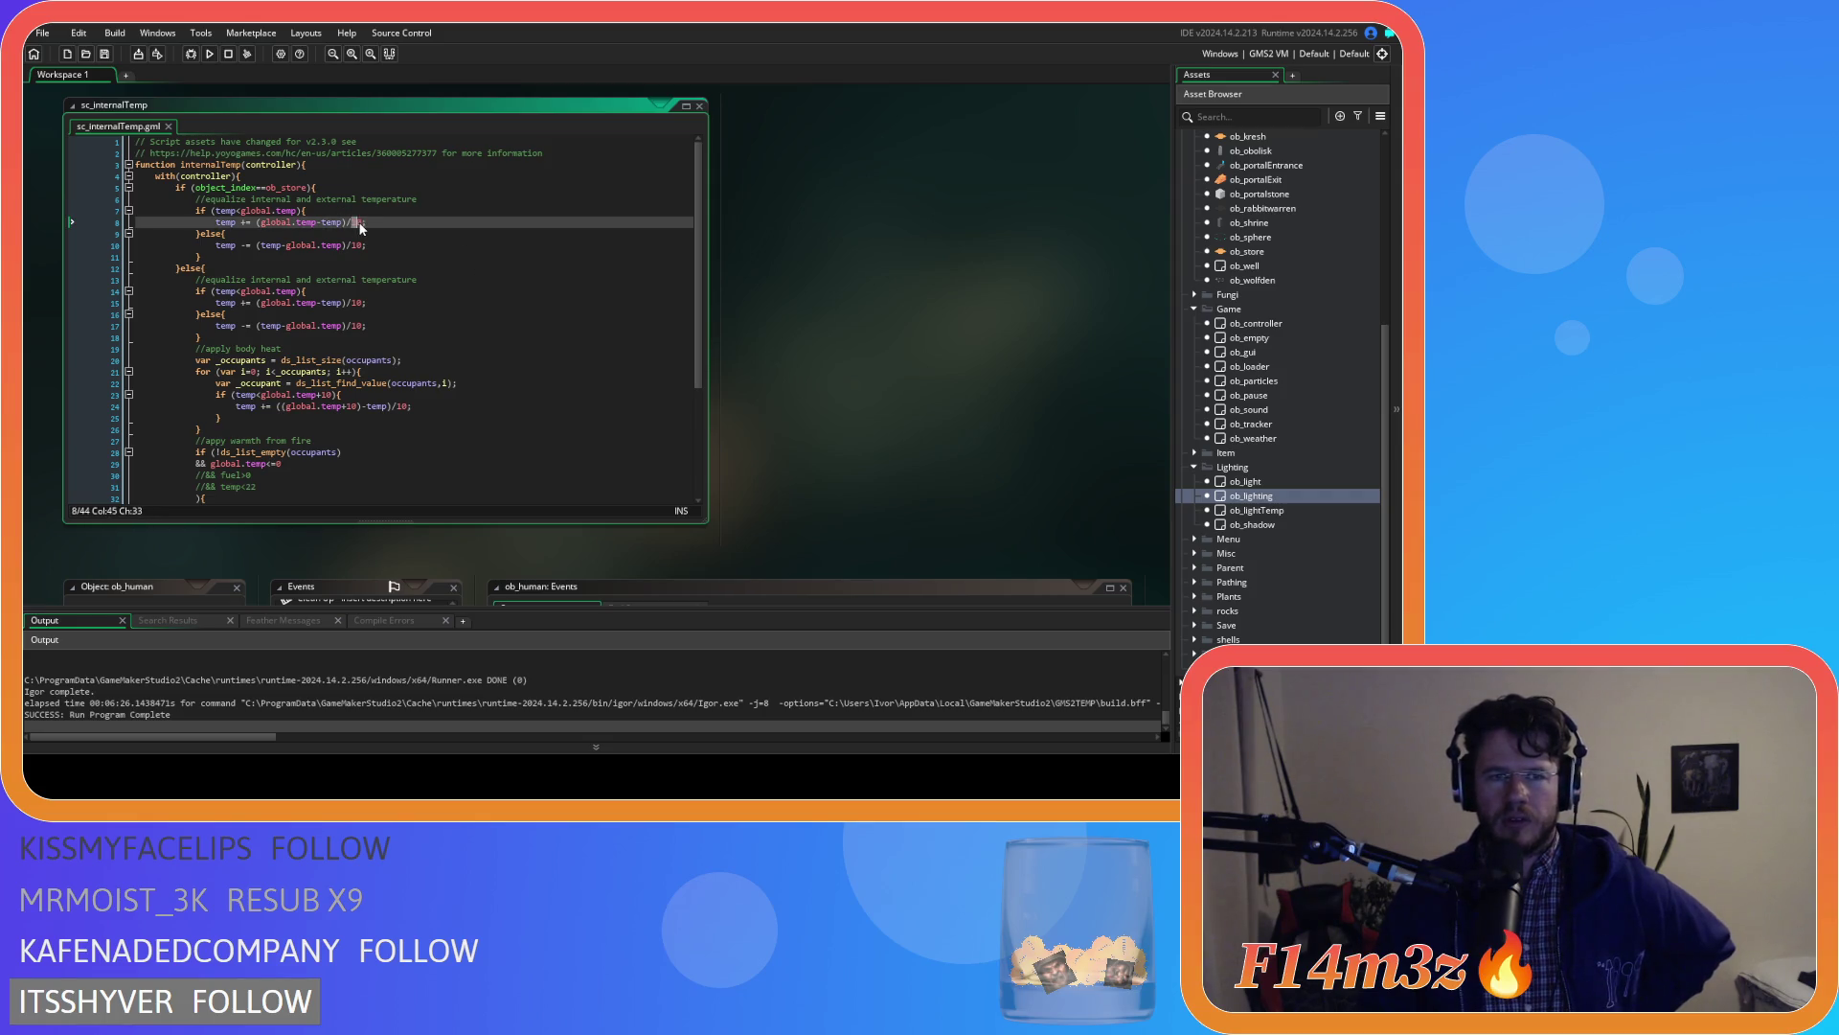
{"action": "double_click", "coordinate": [358, 245]}
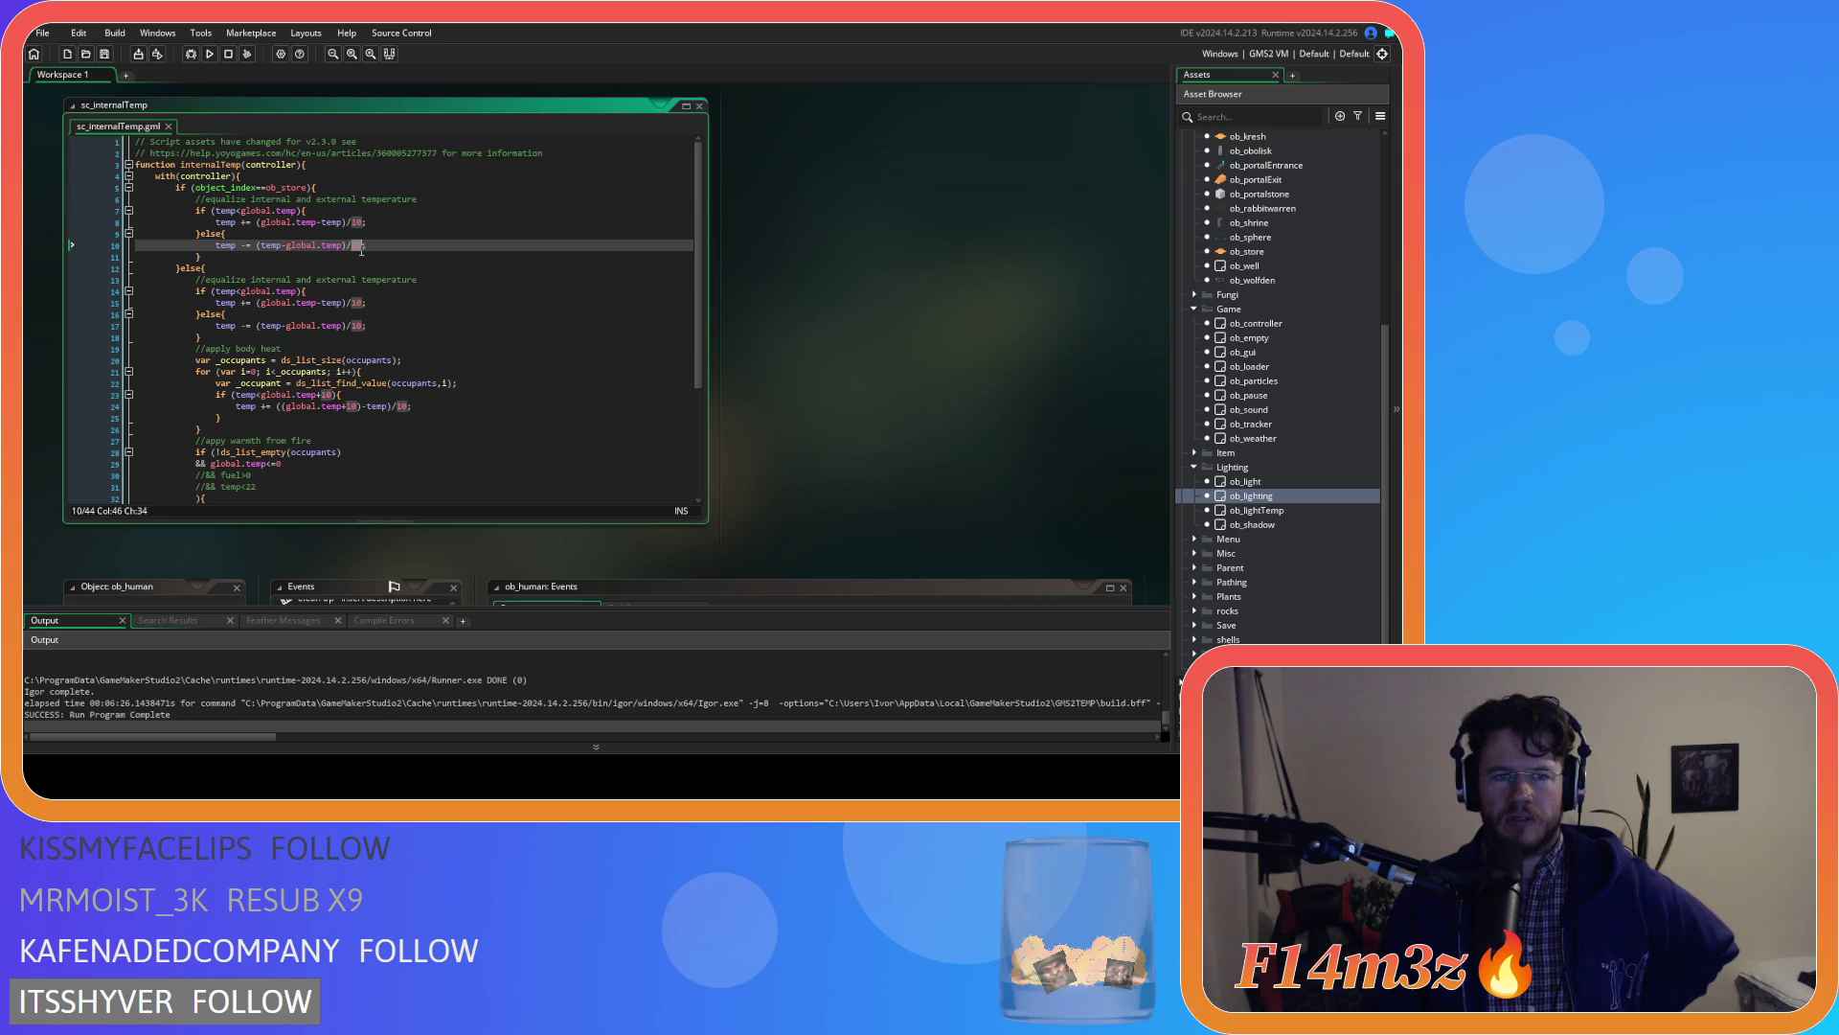
{"action": "scroll", "coordinate": [435, 270], "scroll_direction": "down", "scroll_amount": 4}
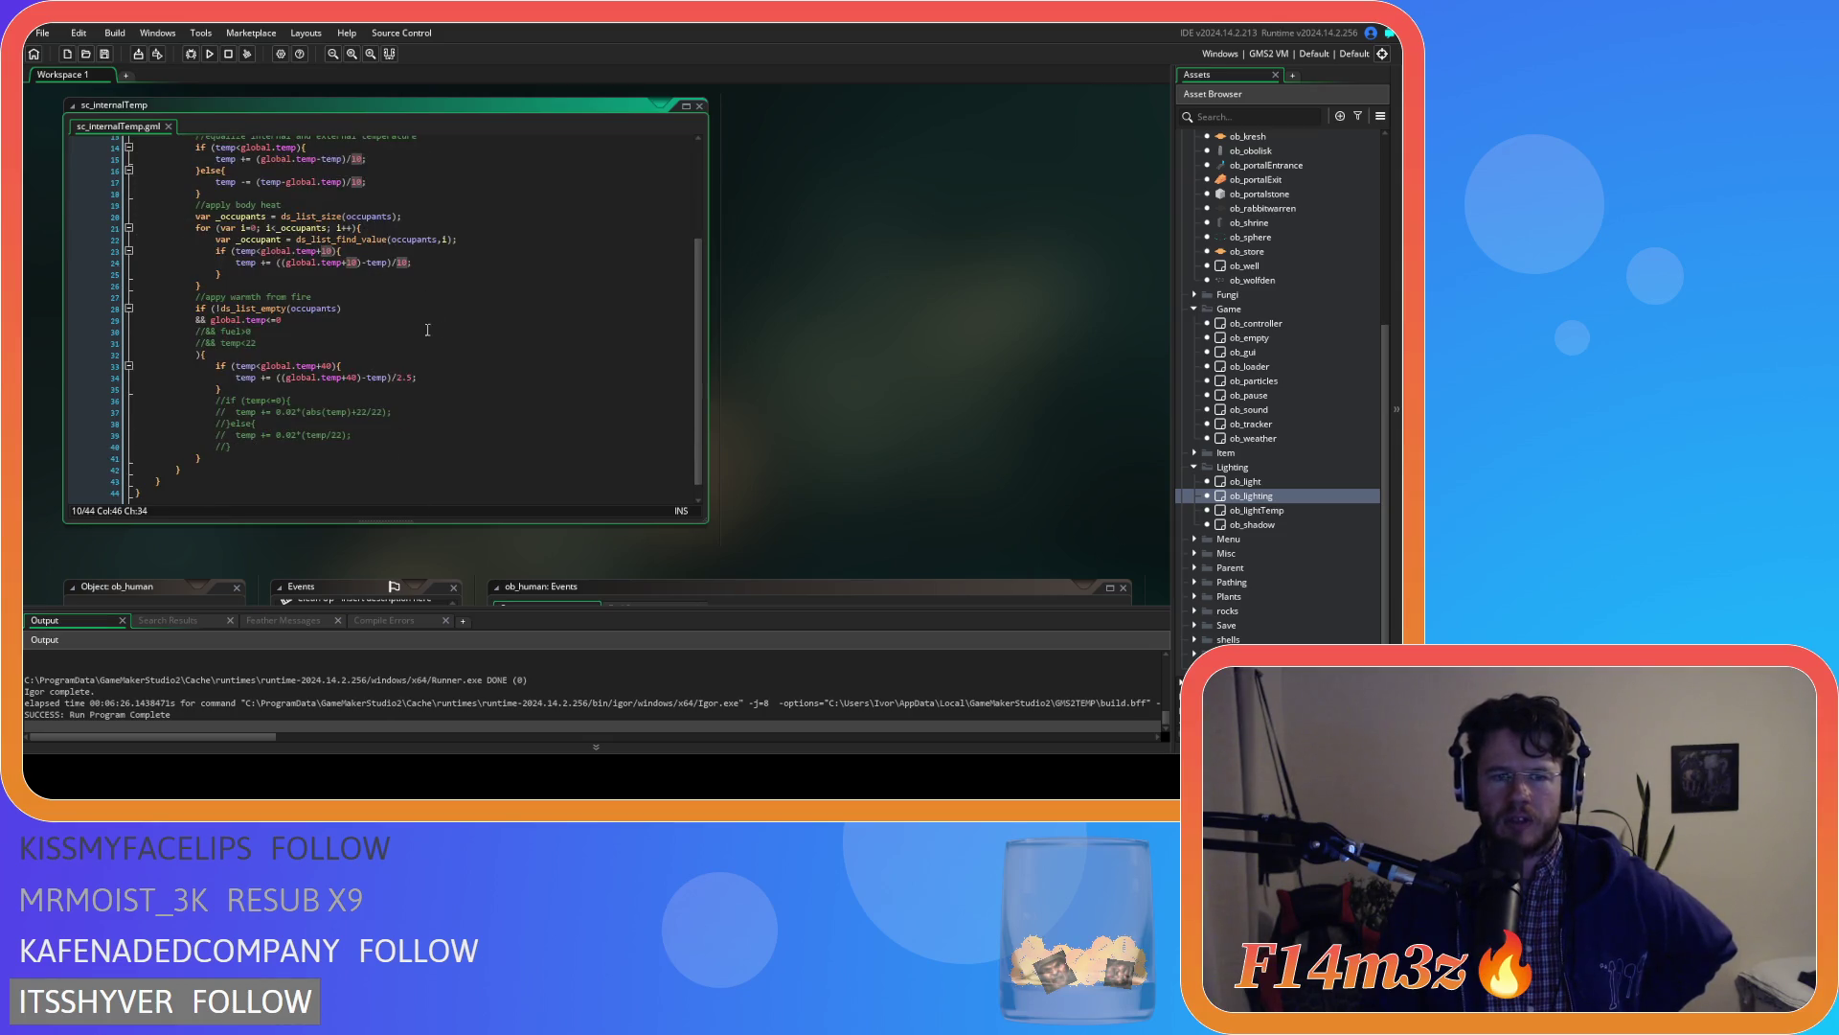
{"action": "left_click", "coordinate": [400, 379]}
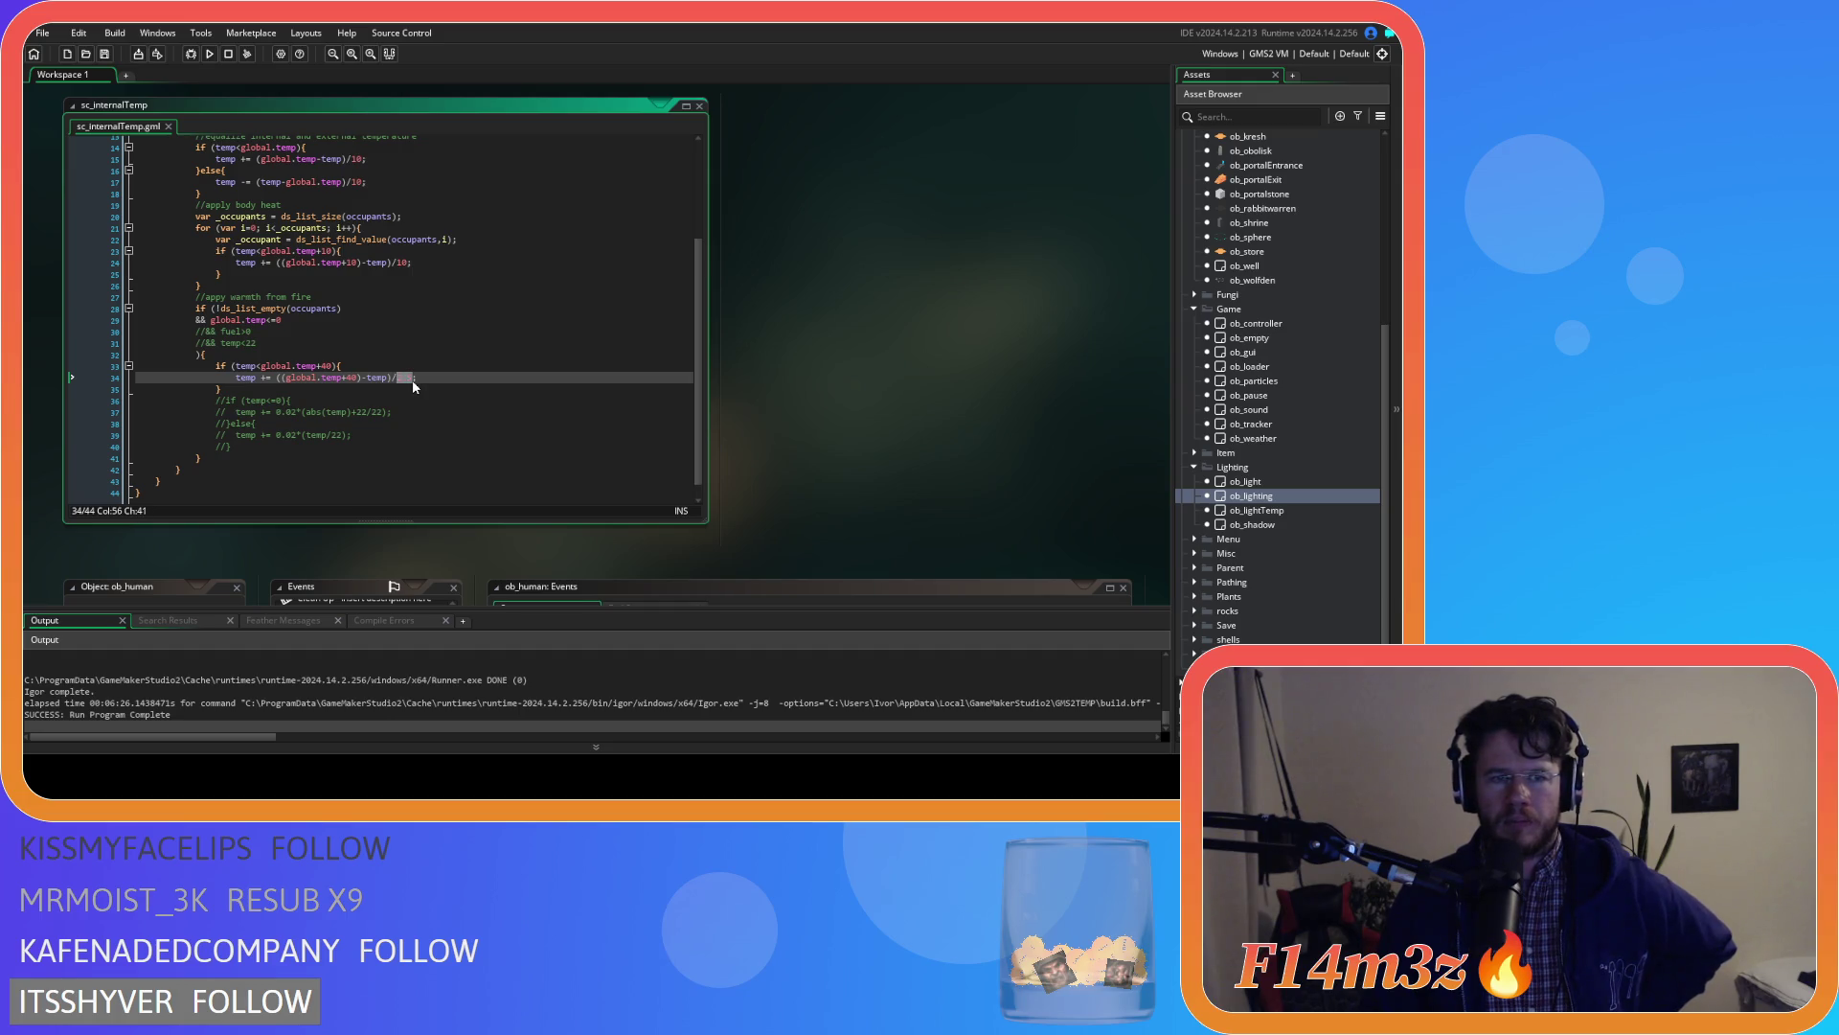
{"action": "scroll", "coordinate": [412, 381], "scroll_direction": "up", "scroll_amount": 5}
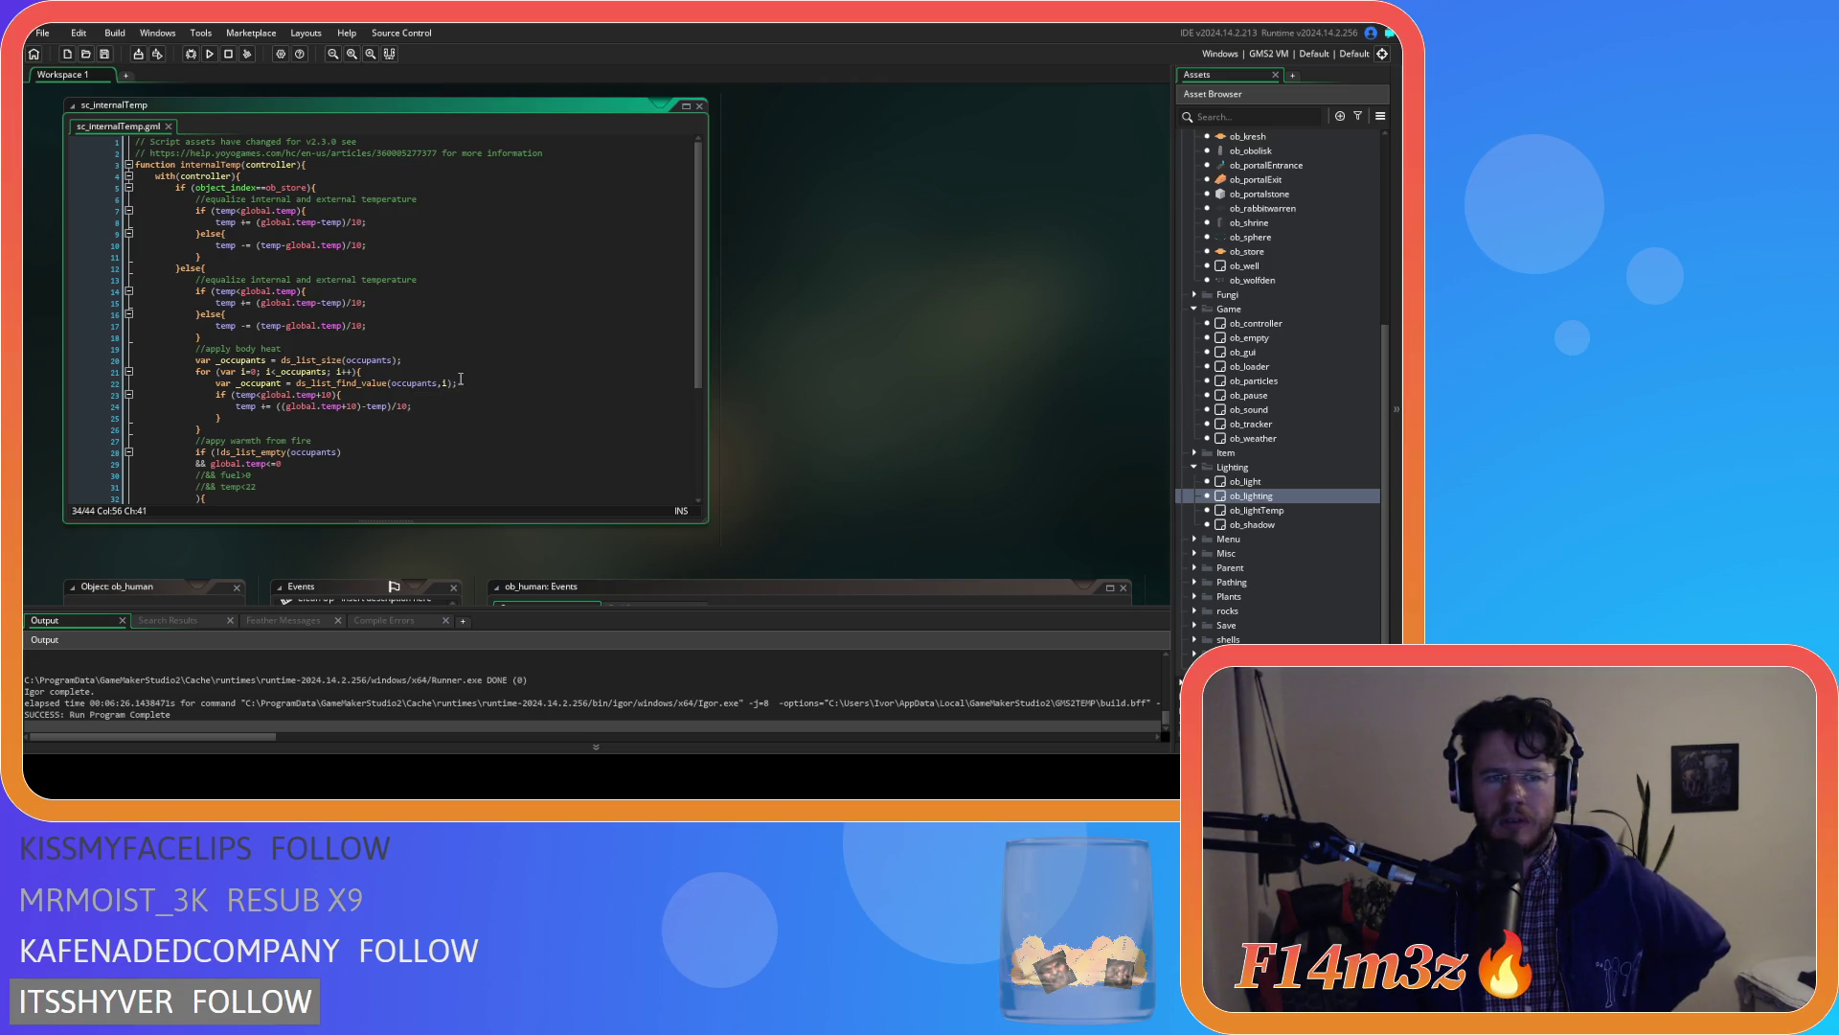
{"action": "scroll", "coordinate": [461, 378], "scroll_direction": "down", "scroll_amount": 1}
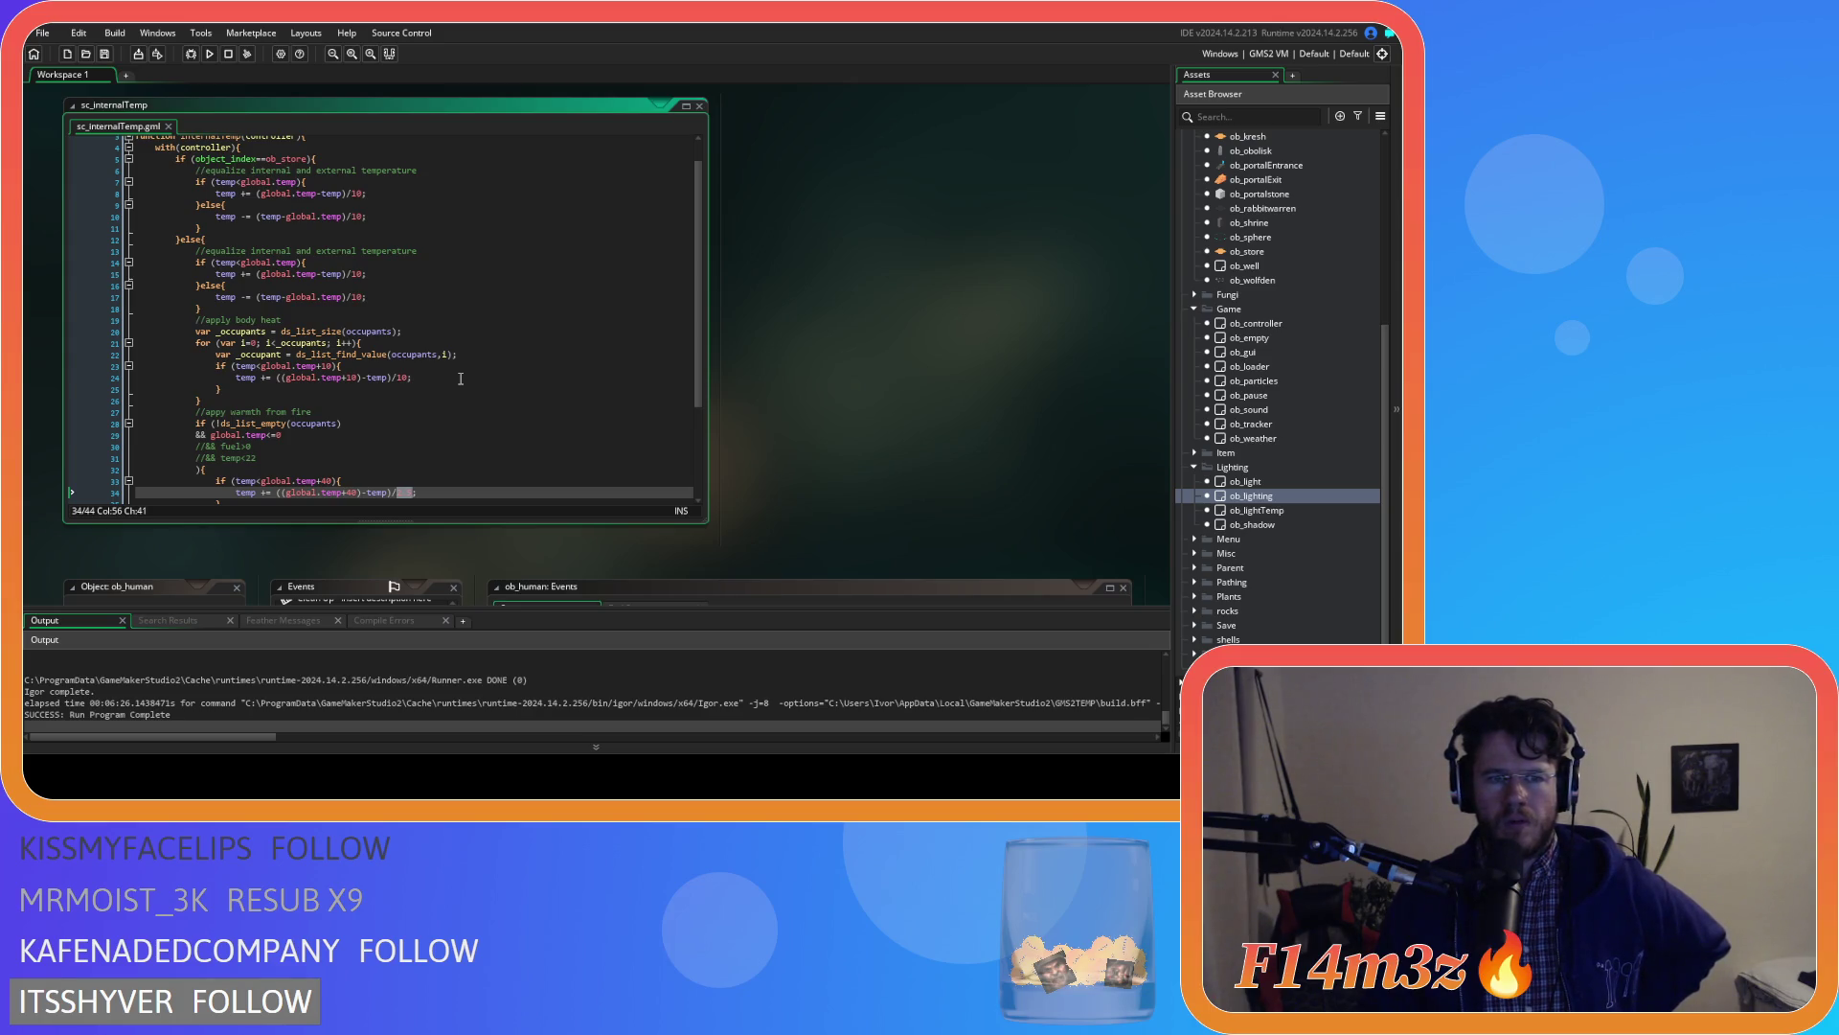
{"action": "scroll", "coordinate": [461, 378], "scroll_direction": "down", "scroll_amount": 3}
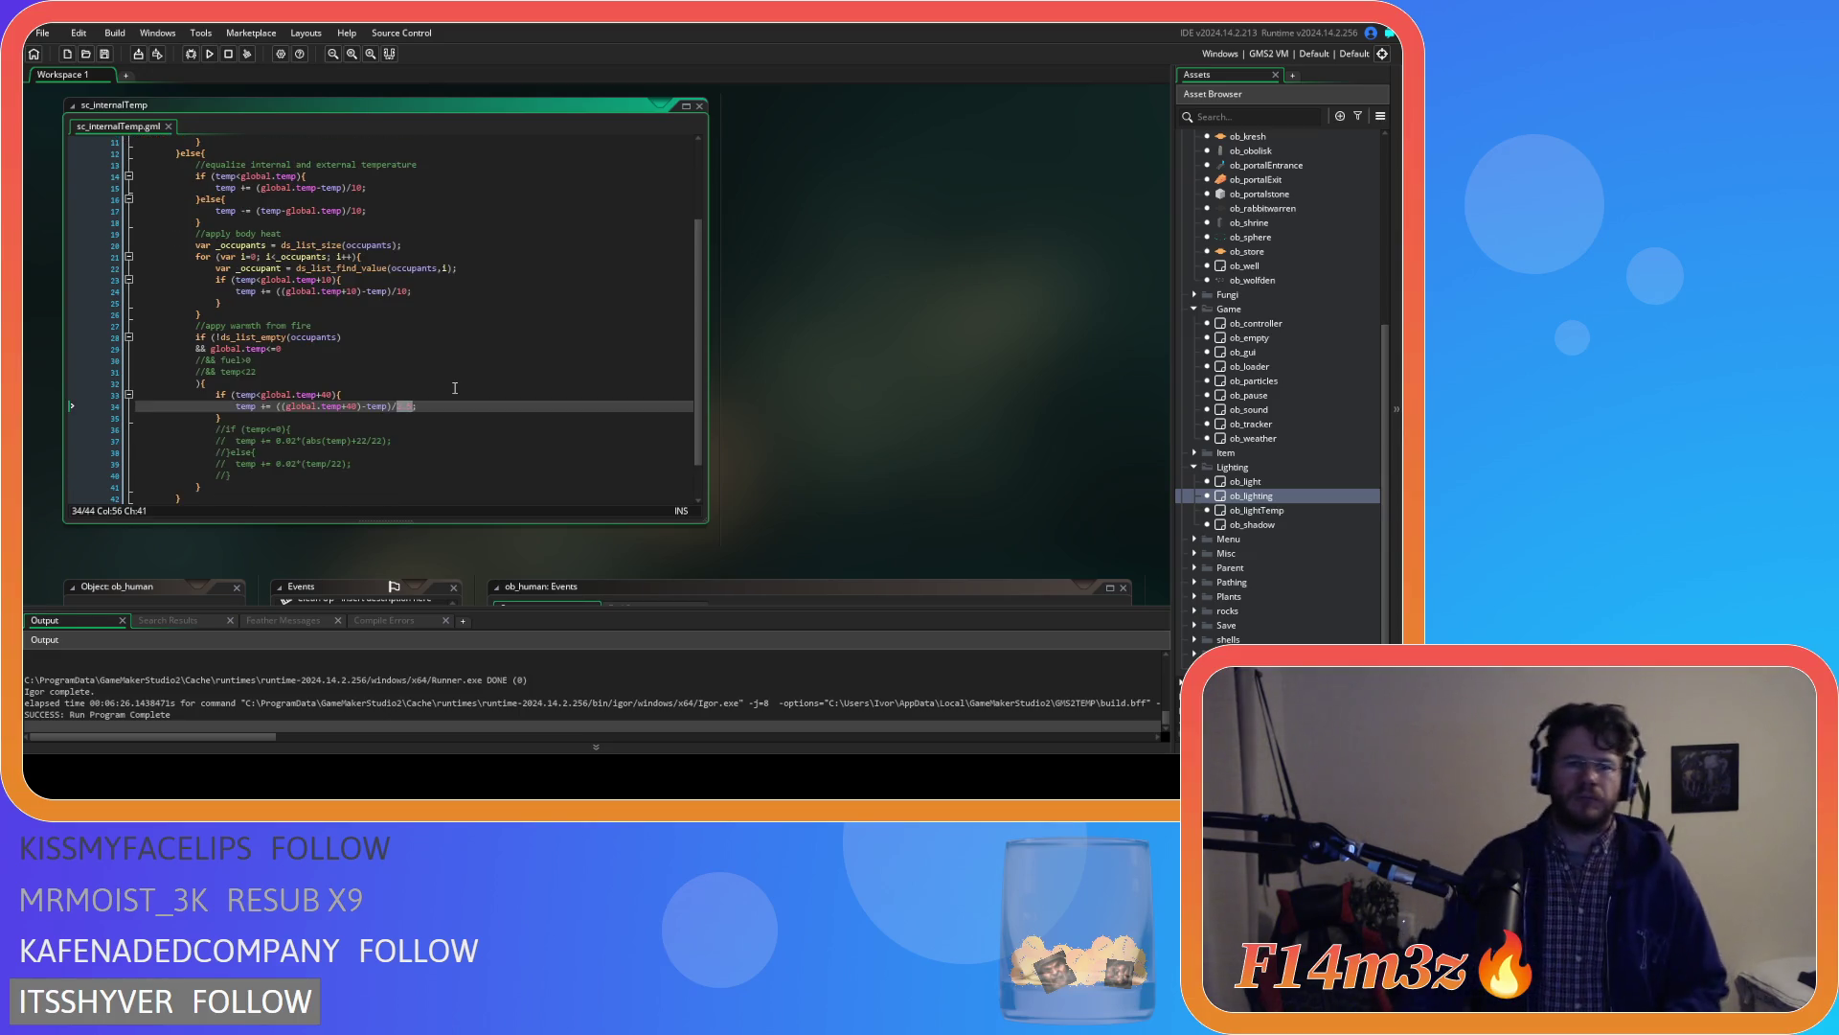
{"action": "left_click_drag", "start_coordinate": [369, 291], "coordinate": [414, 291]}
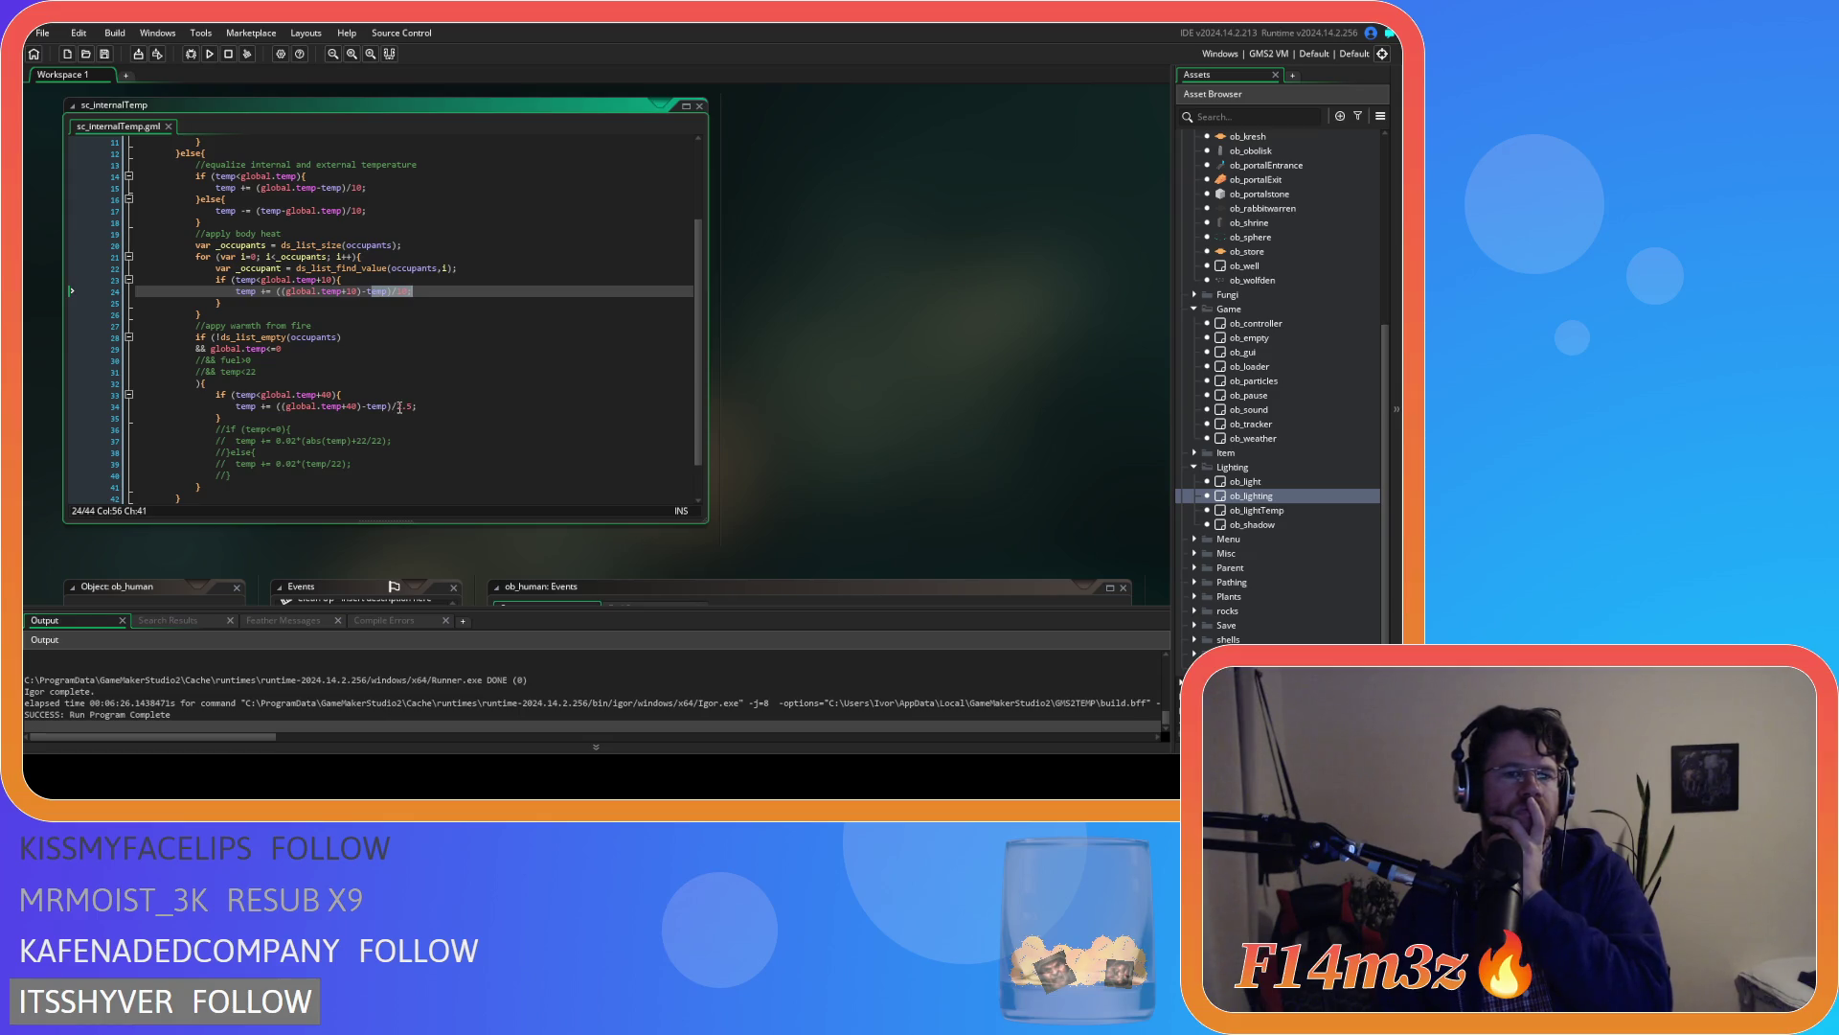
{"action": "left_click_drag", "start_coordinate": [400, 408], "coordinate": [416, 409]}
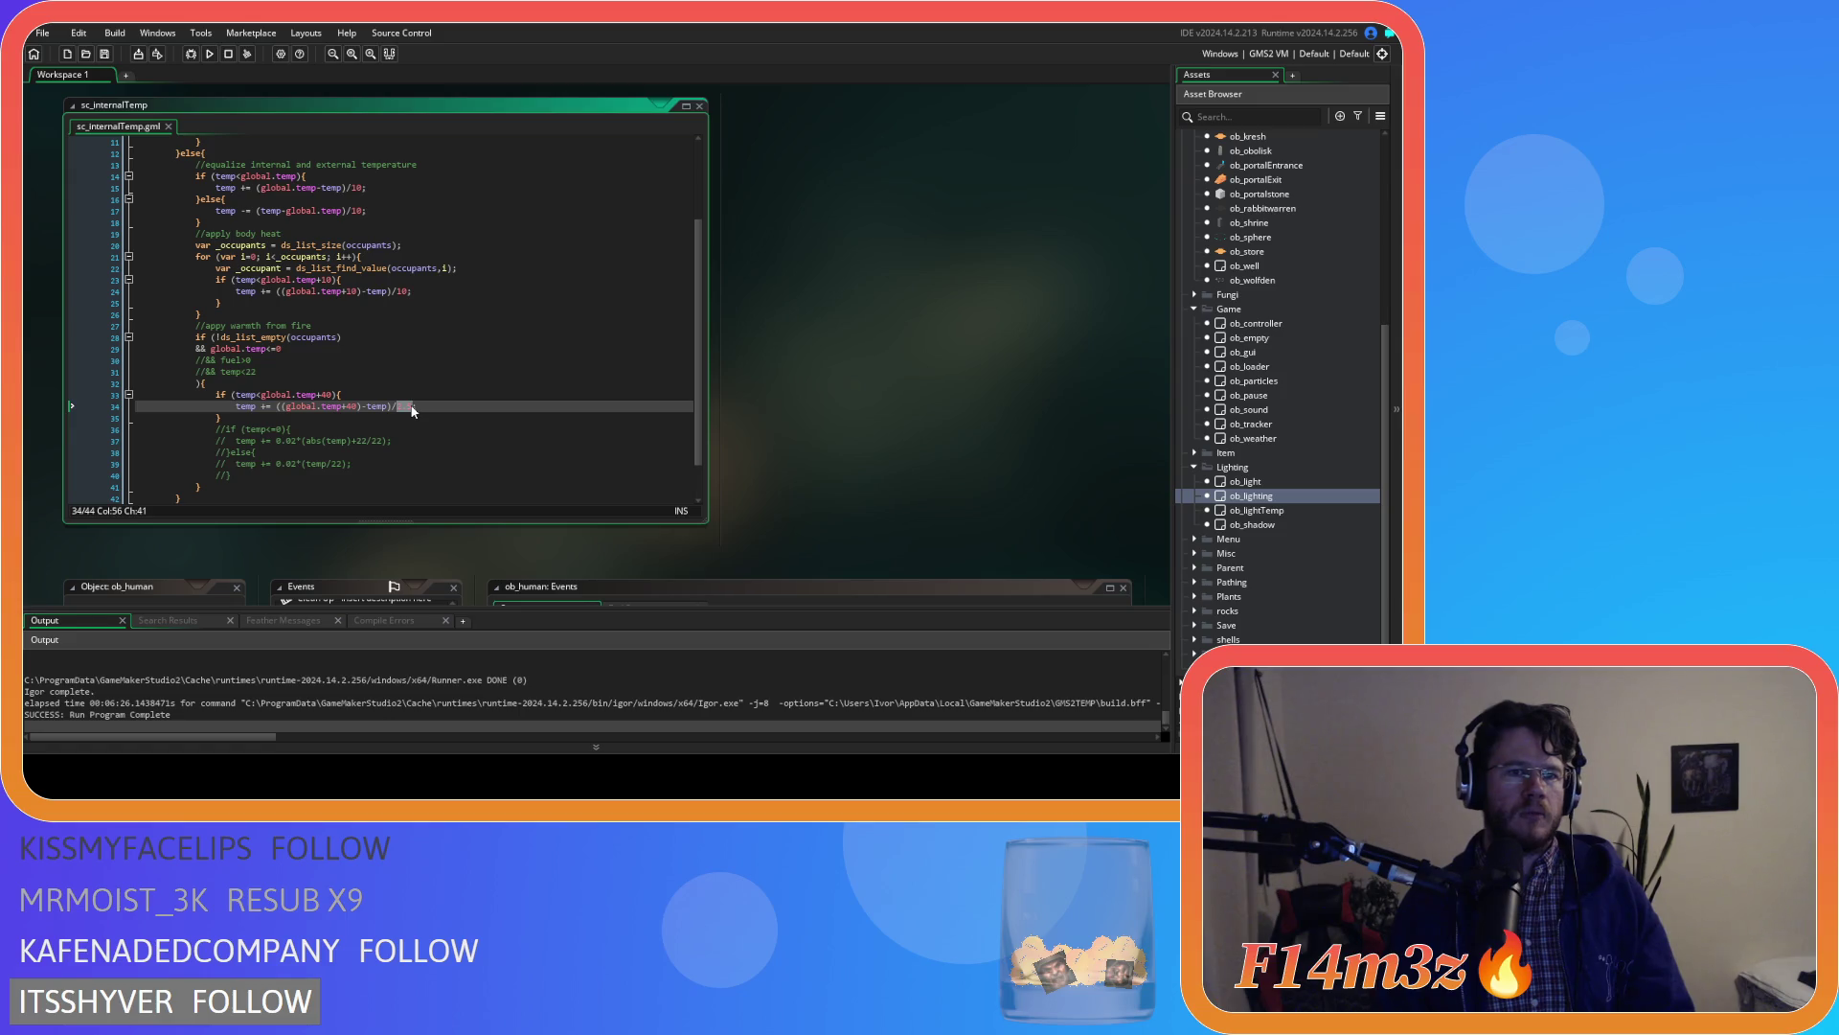
{"action": "scroll", "coordinate": [383, 335], "scroll_direction": "up", "scroll_amount": 2}
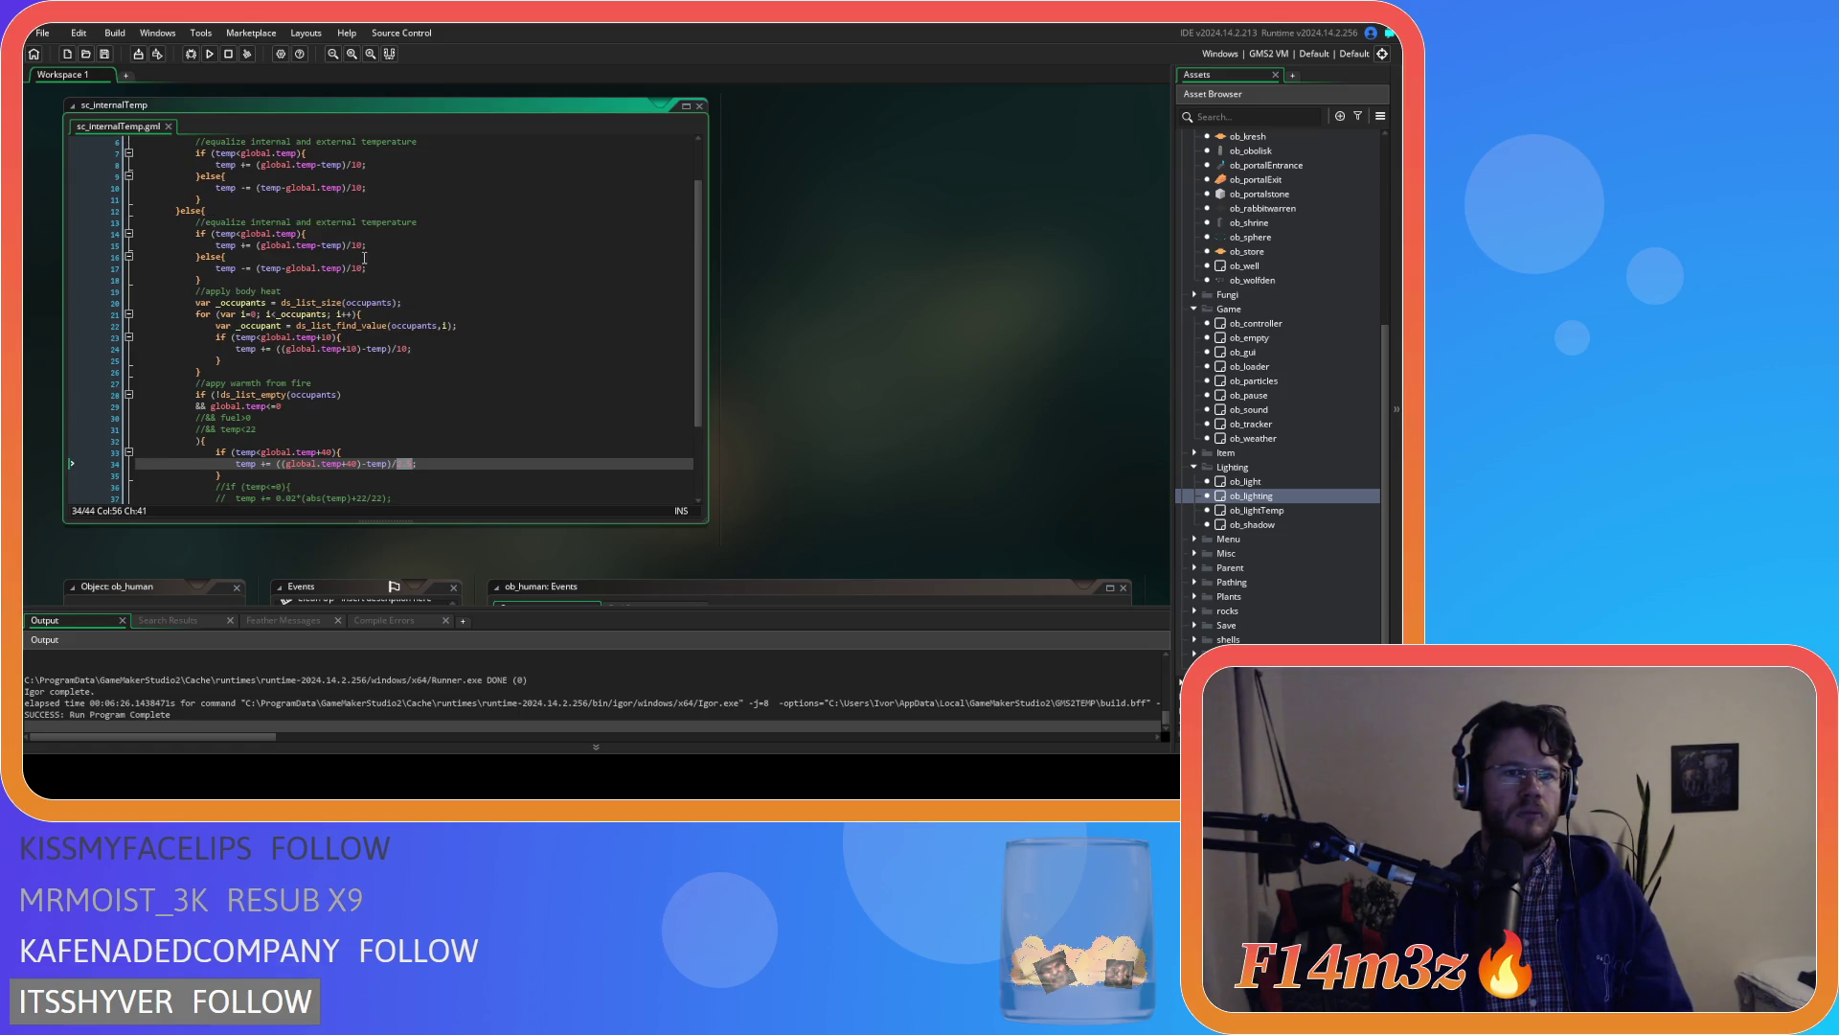
Change the divisors on lines 8, 10 and 15 of sc_internalTemp from /10 to /100
{"action": "left_click", "coordinate": [356, 165]}
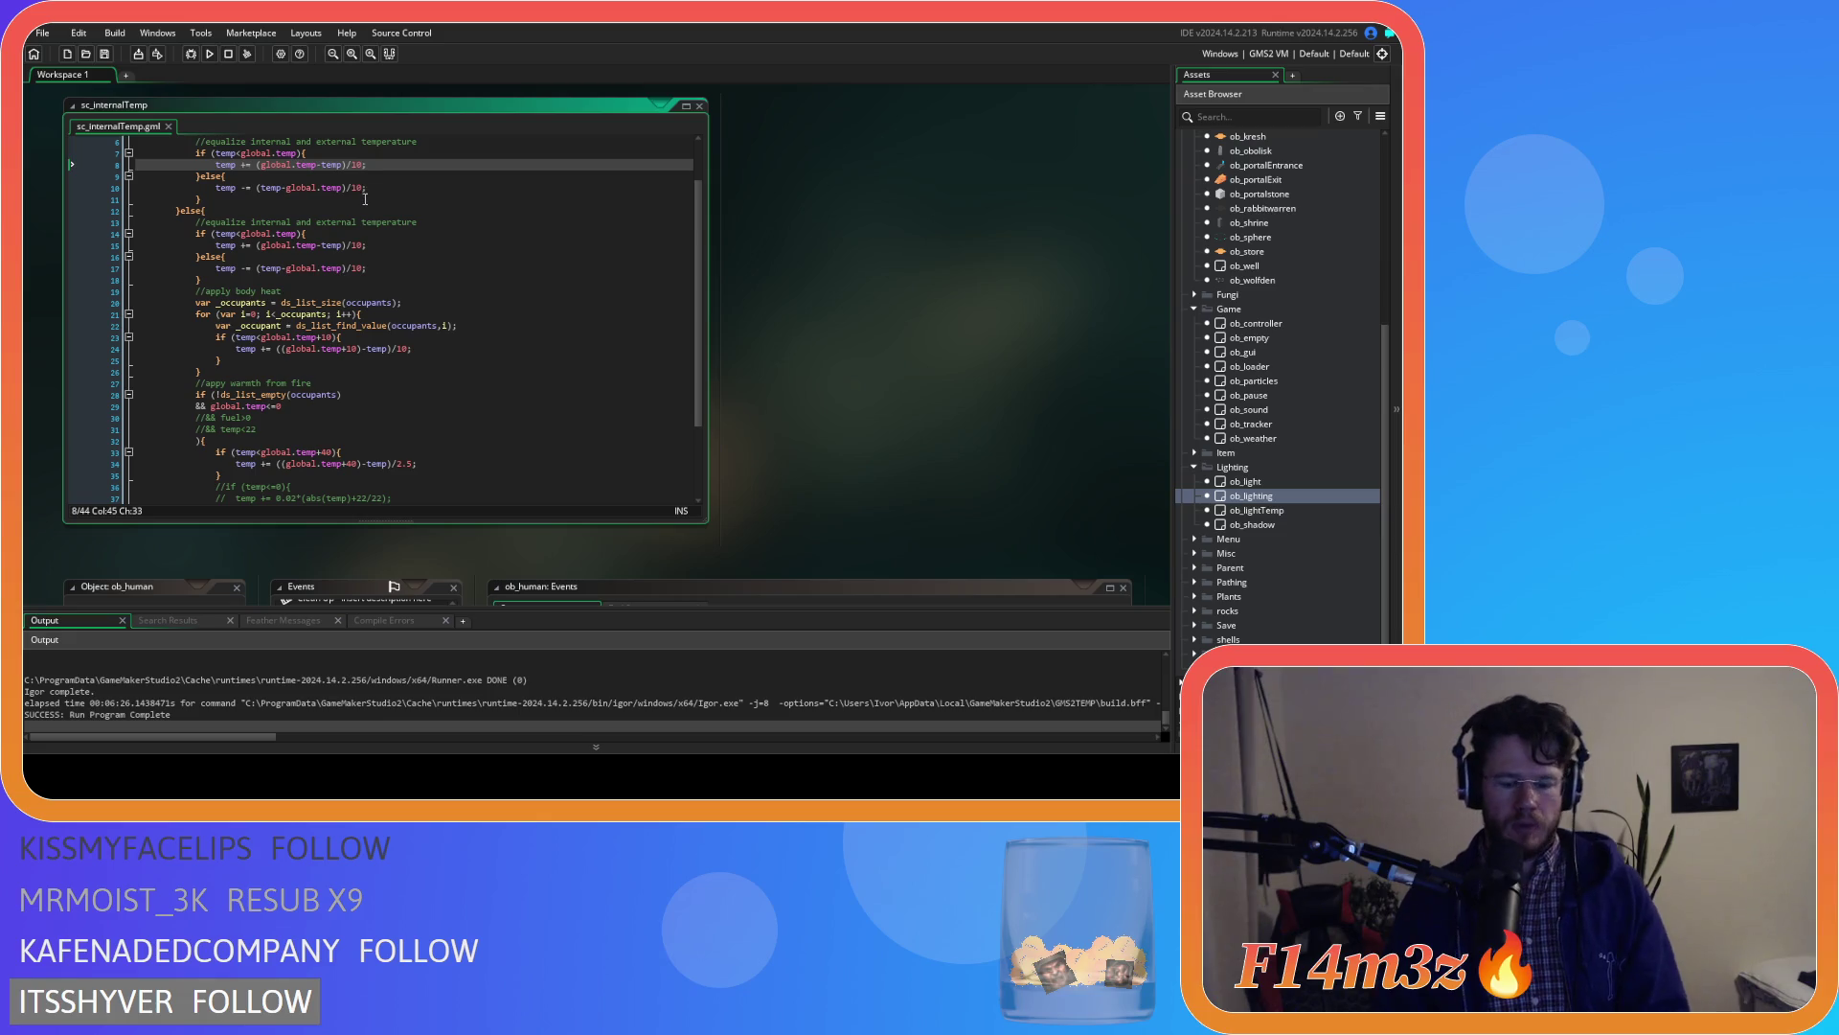
{"action": "type", "text": "0"}
{"action": "left_click", "coordinate": [361, 188]}
{"action": "type", "text": "0"}
{"action": "left_click", "coordinate": [362, 245]}
{"action": "type", "text": "0"}
Make lines 17 and 24 divide by 100 as well, then save the script
{"action": "left_click", "coordinate": [351, 268]}
{"action": "type", "text": "0"}
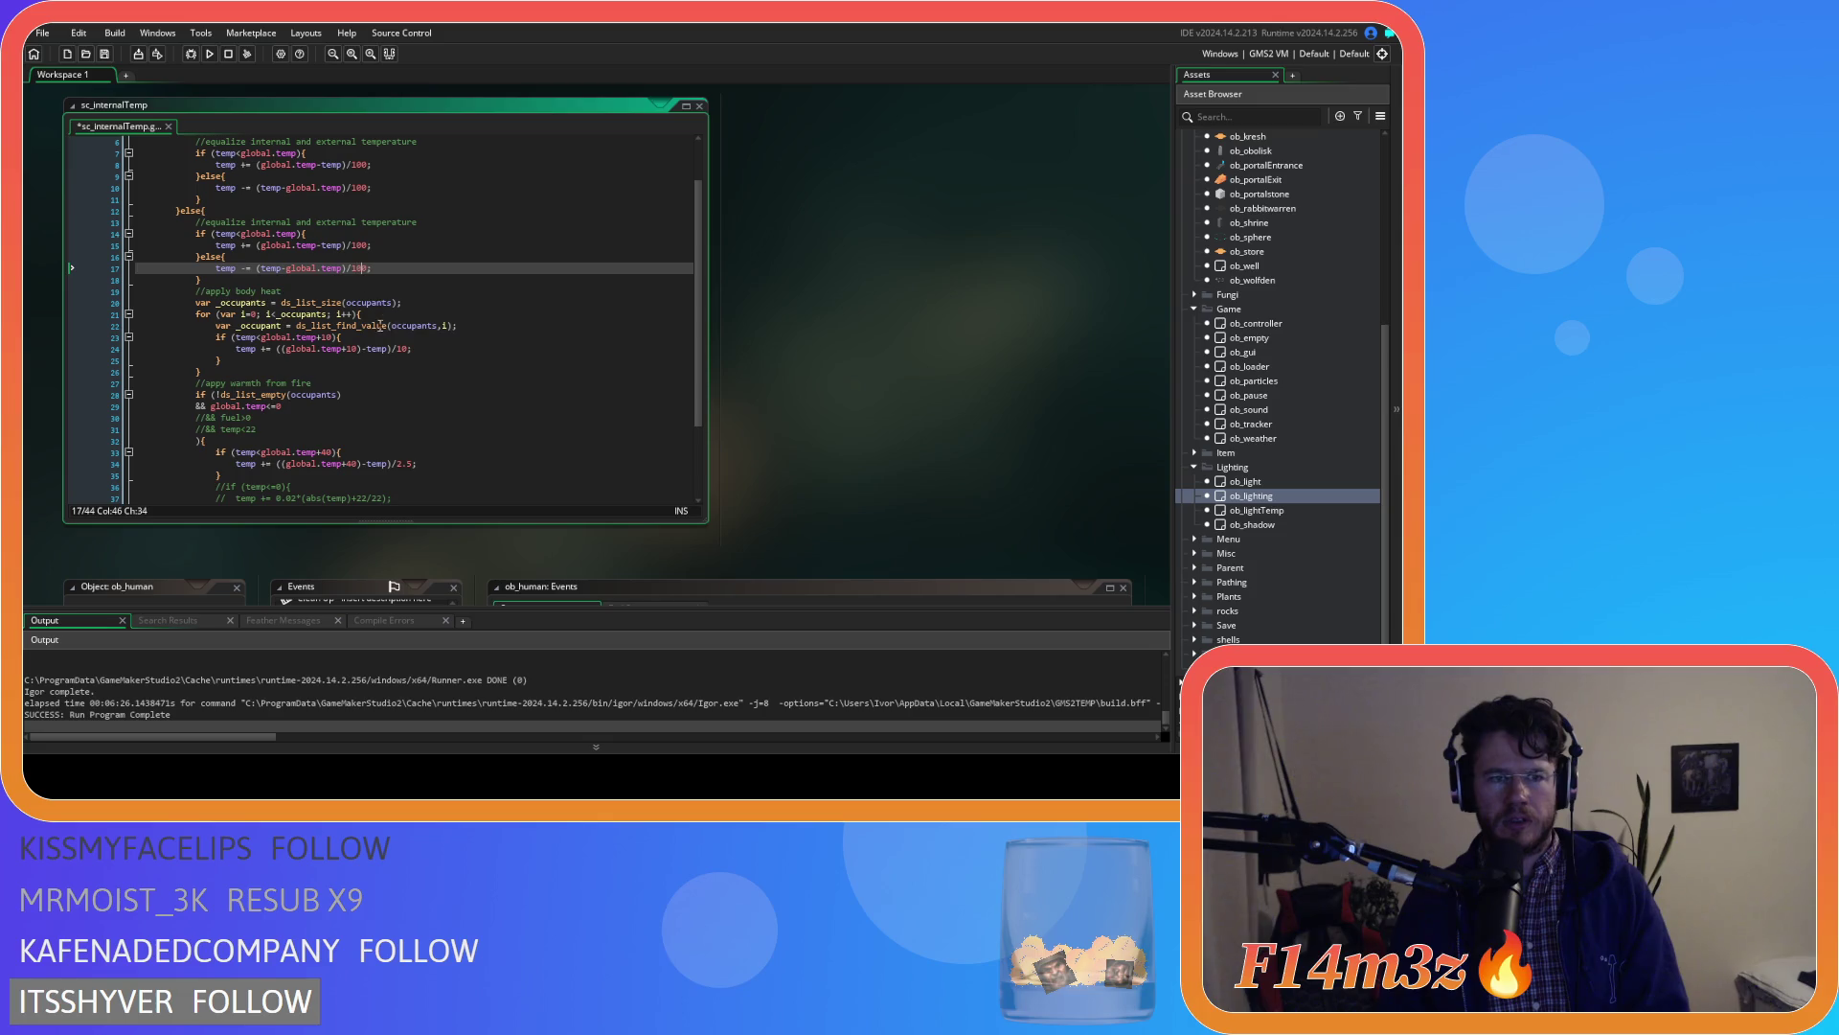
{"action": "left_click", "coordinate": [404, 348]}
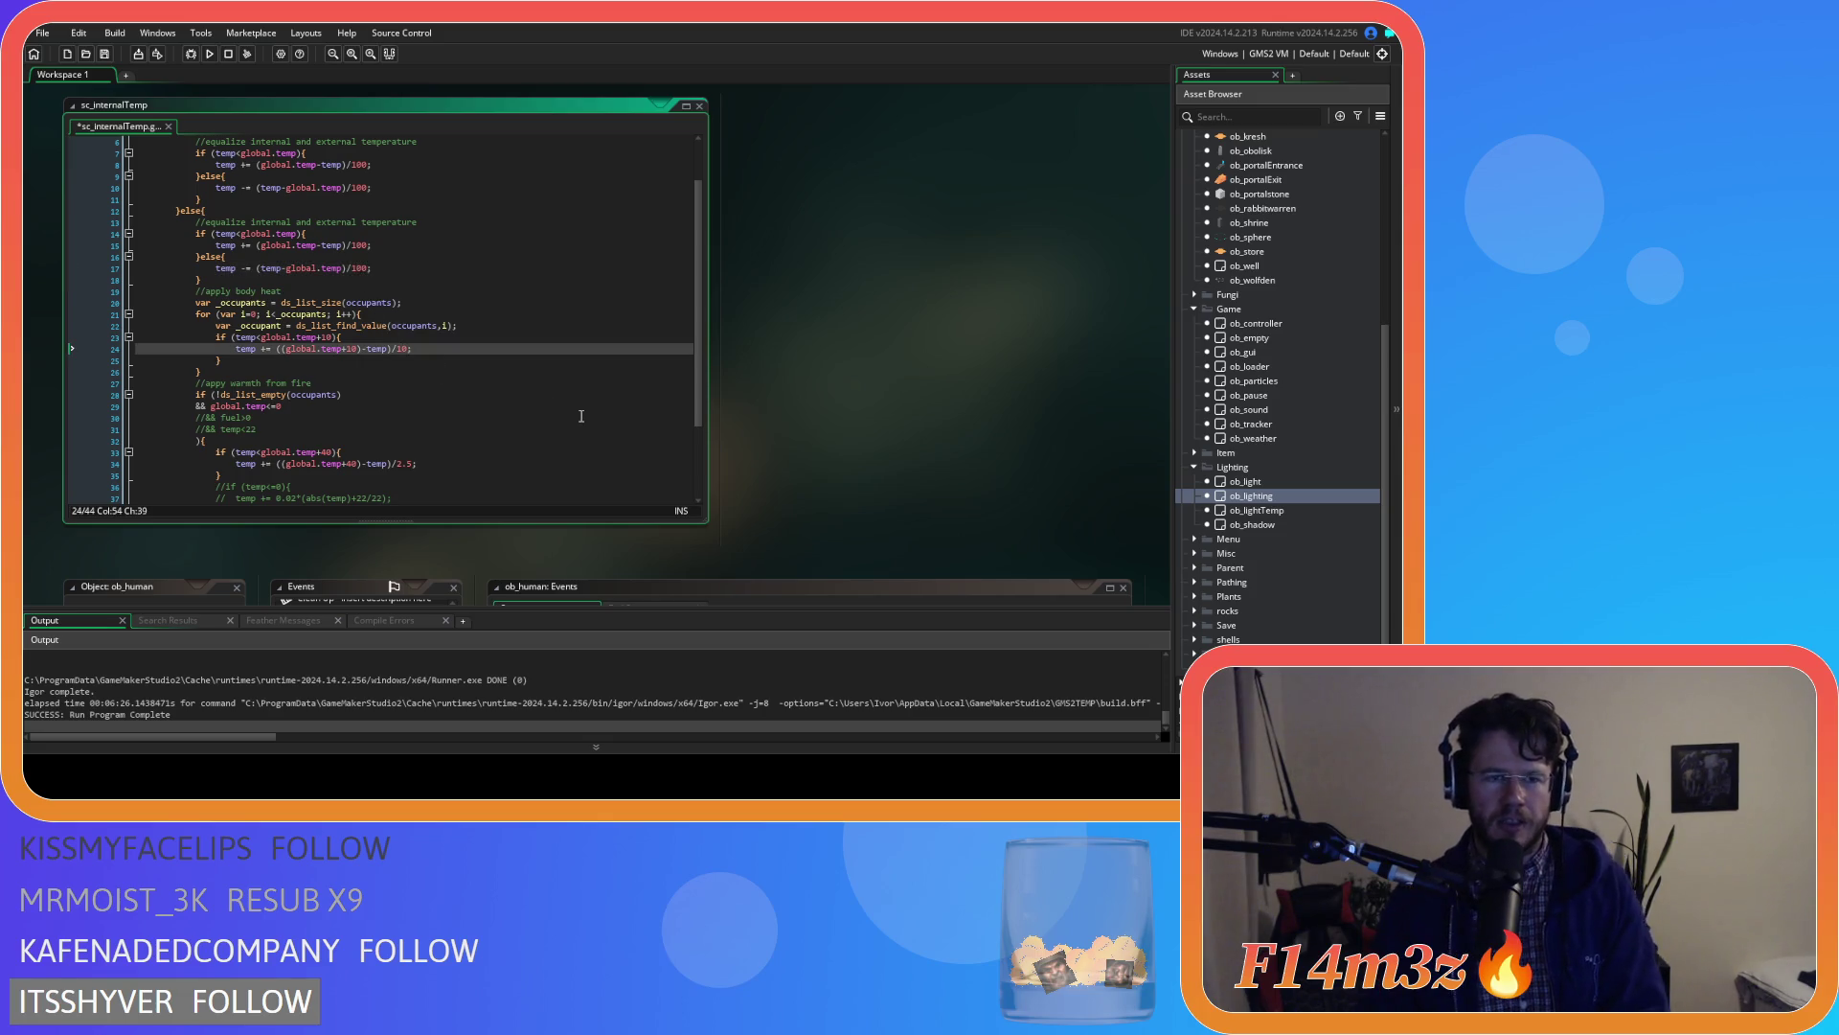
{"action": "type", "text": "0"}
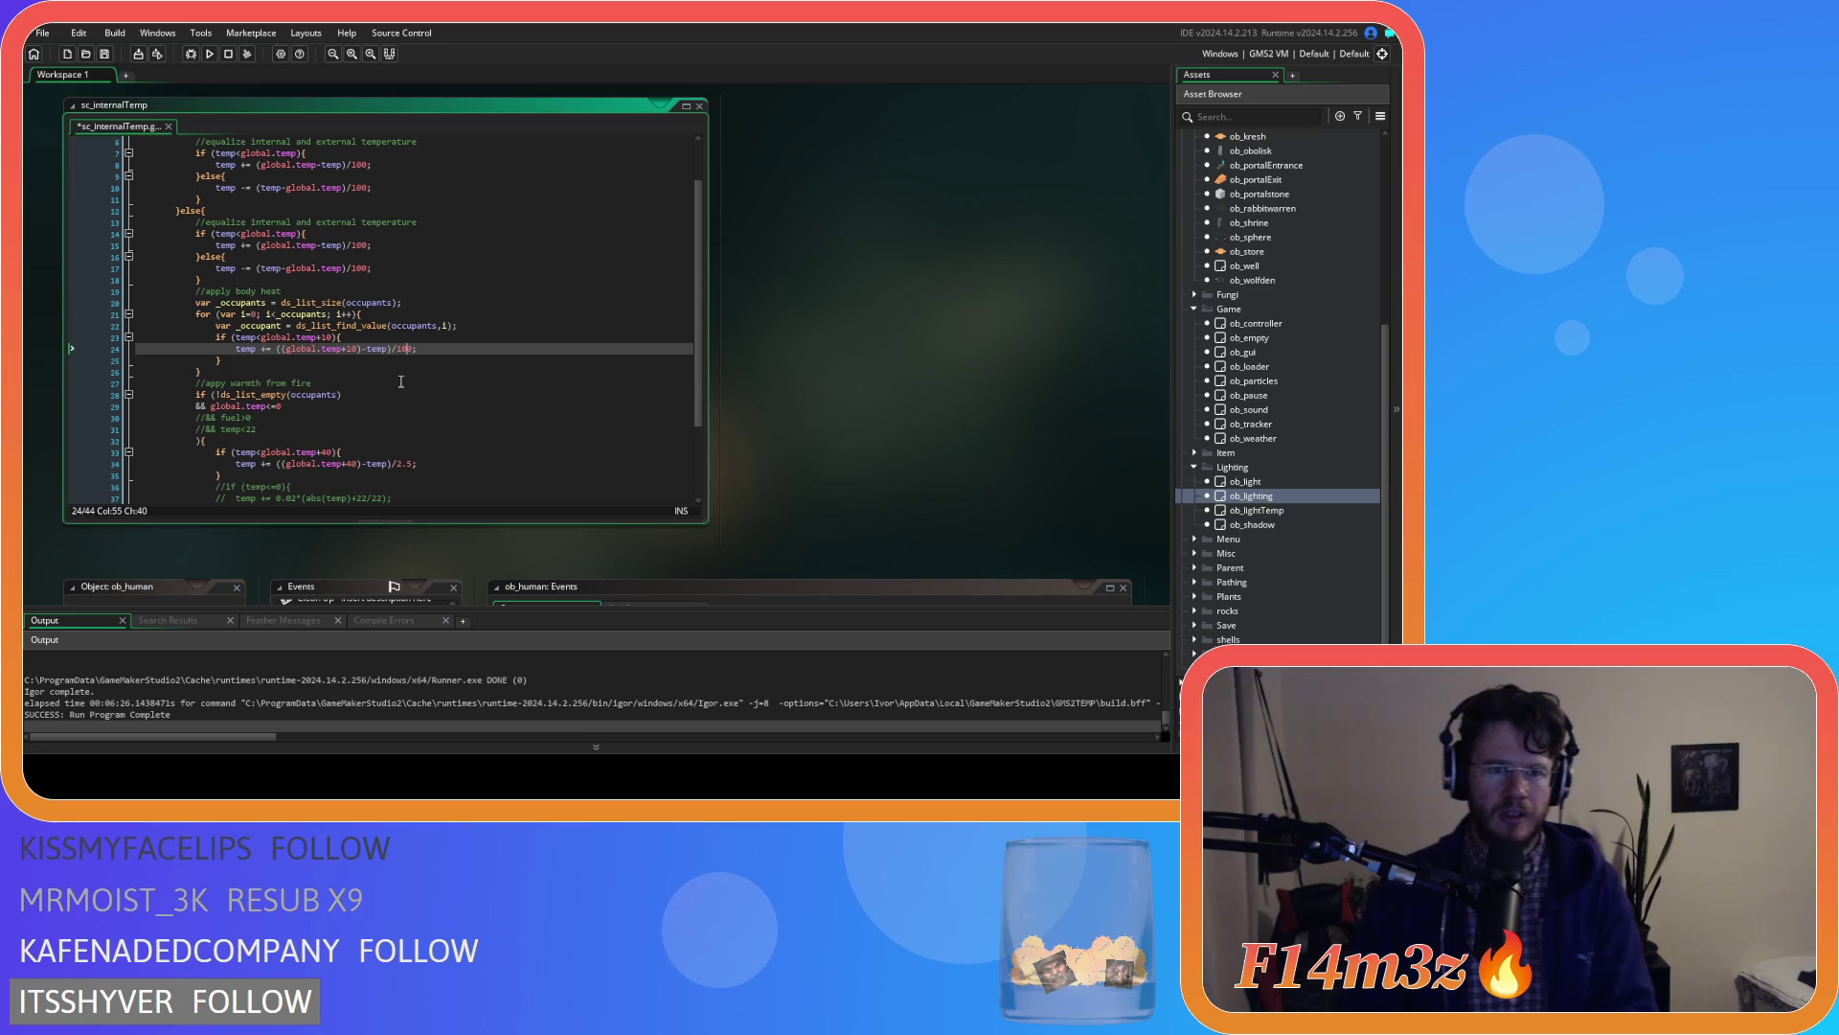
{"action": "key", "text": "ctrl+s"}
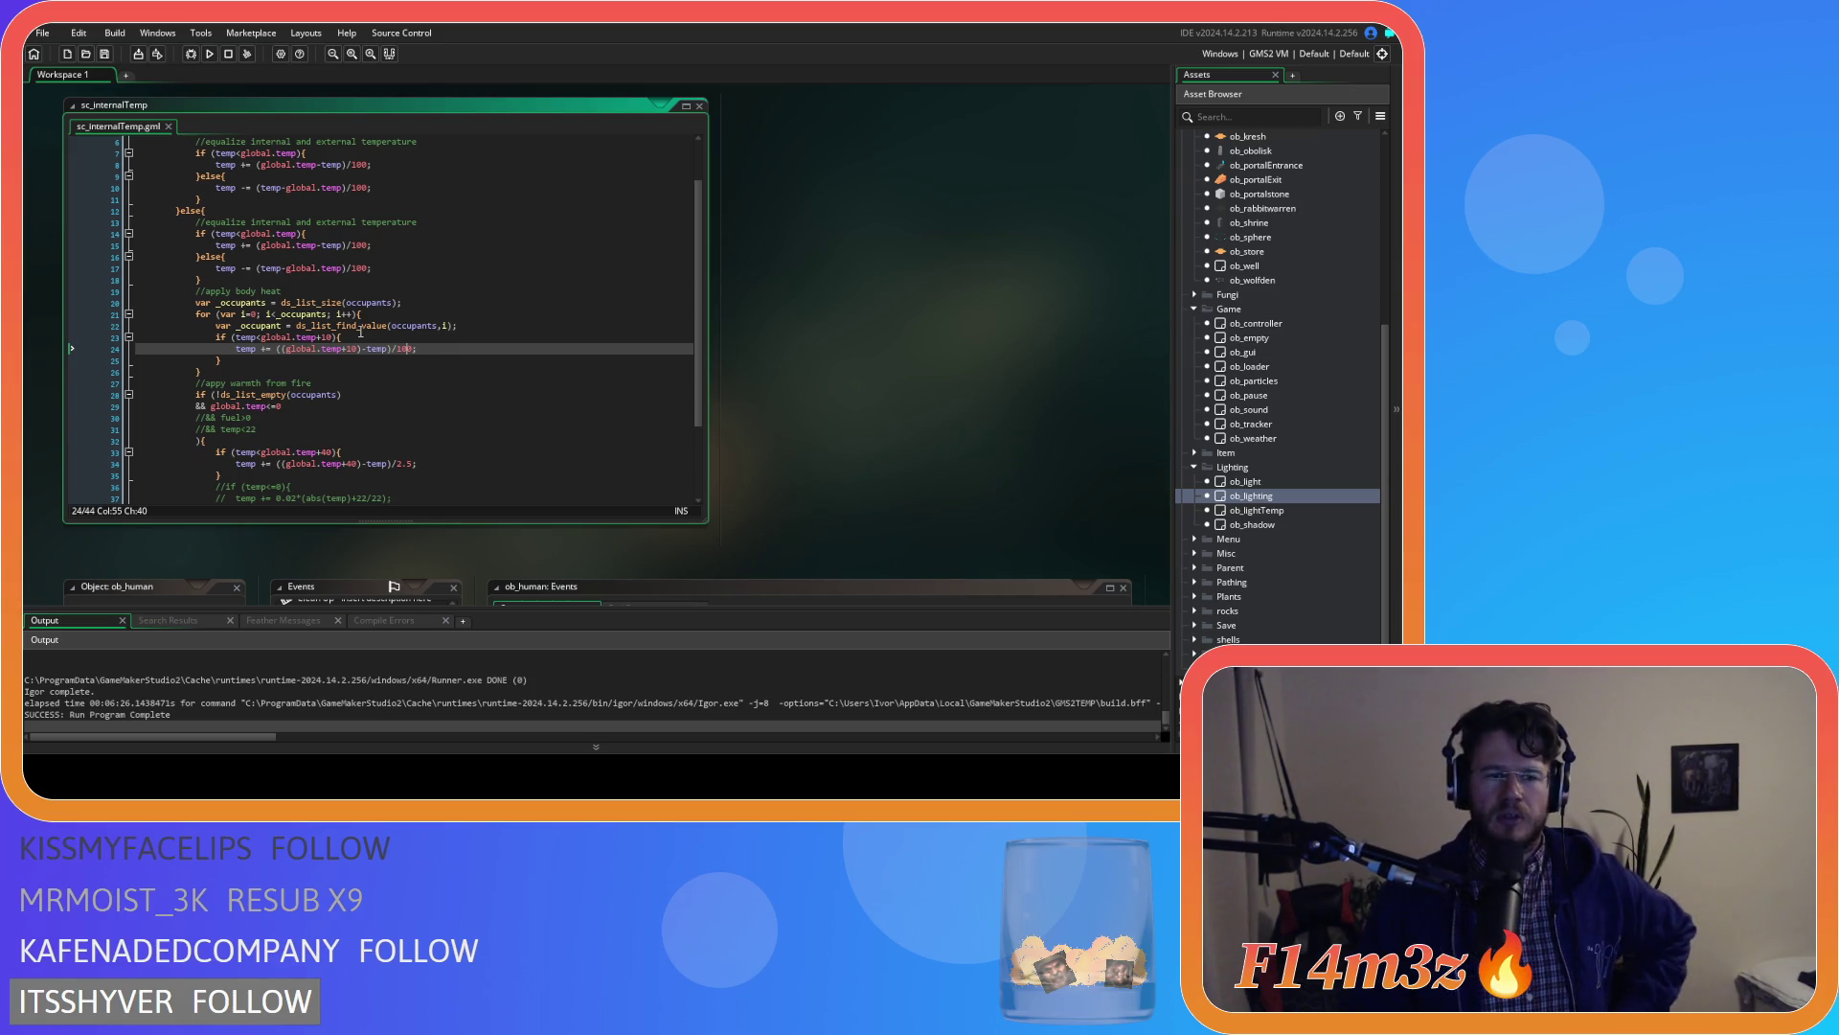
{"action": "mouse_move", "coordinate": [390, 318]}
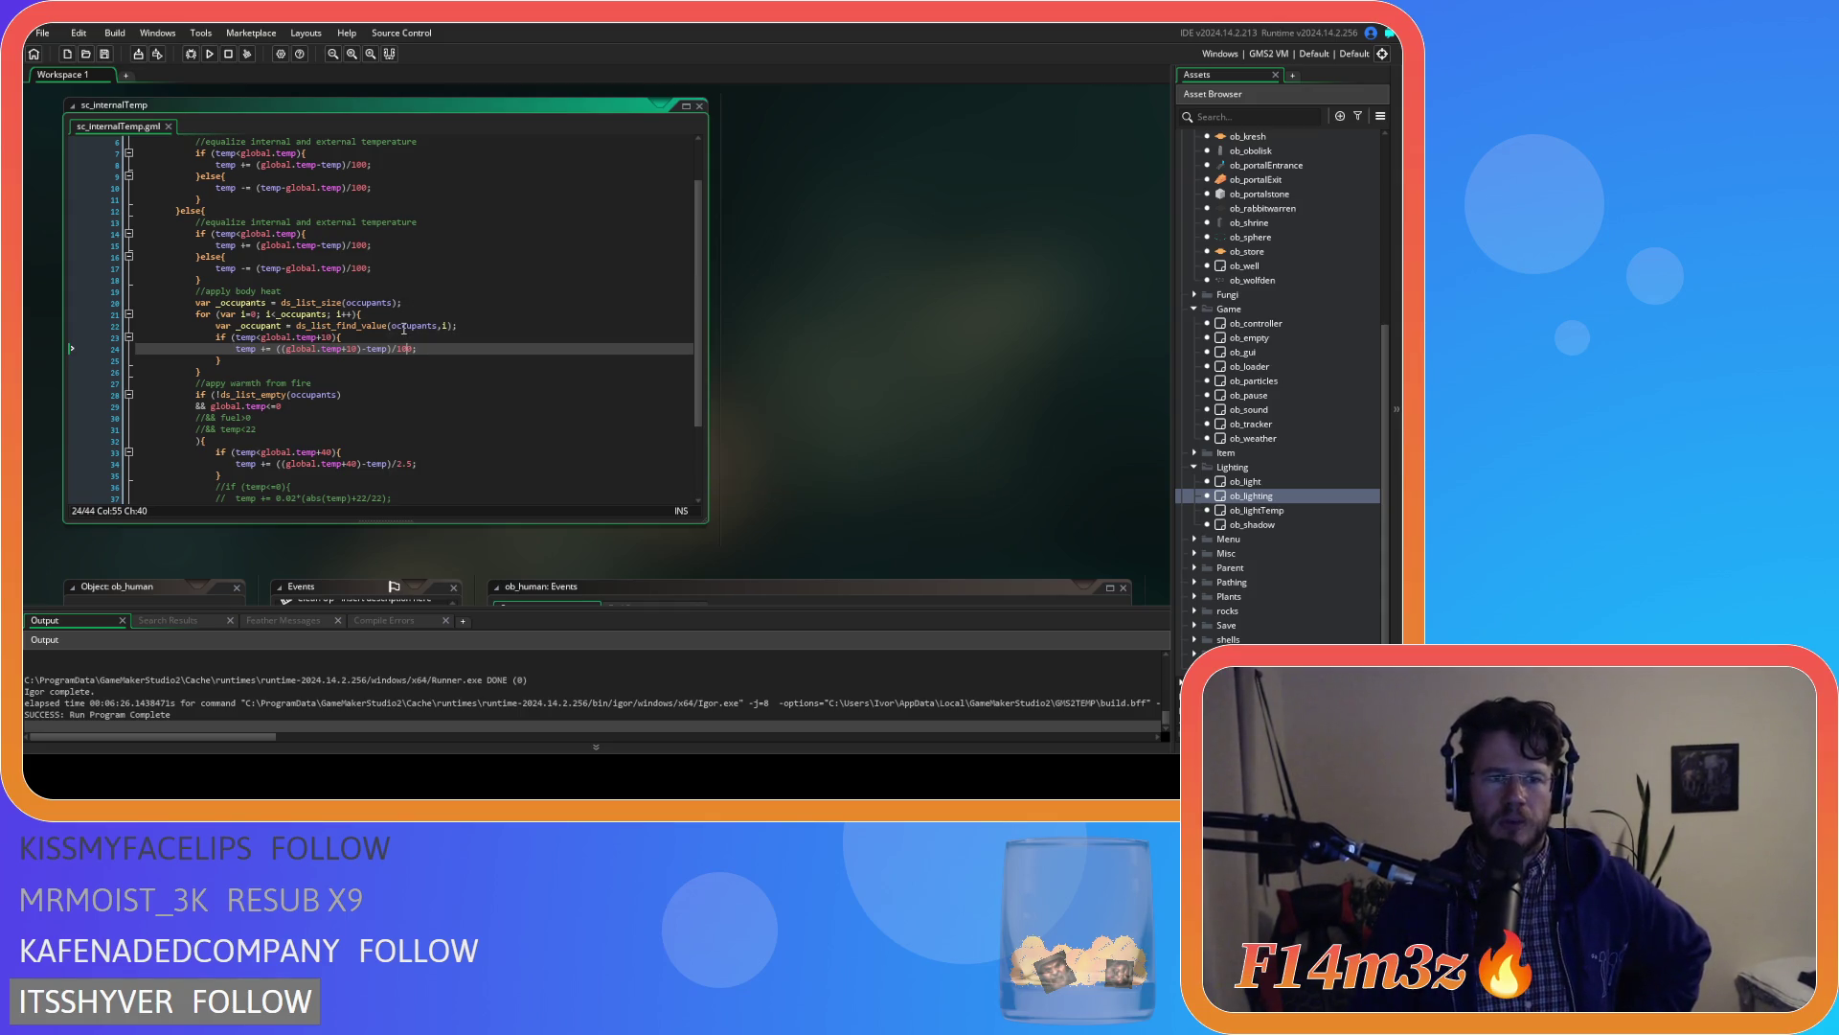
{"action": "type", "text": "0"}
{"action": "left_click", "coordinate": [264, 361]}
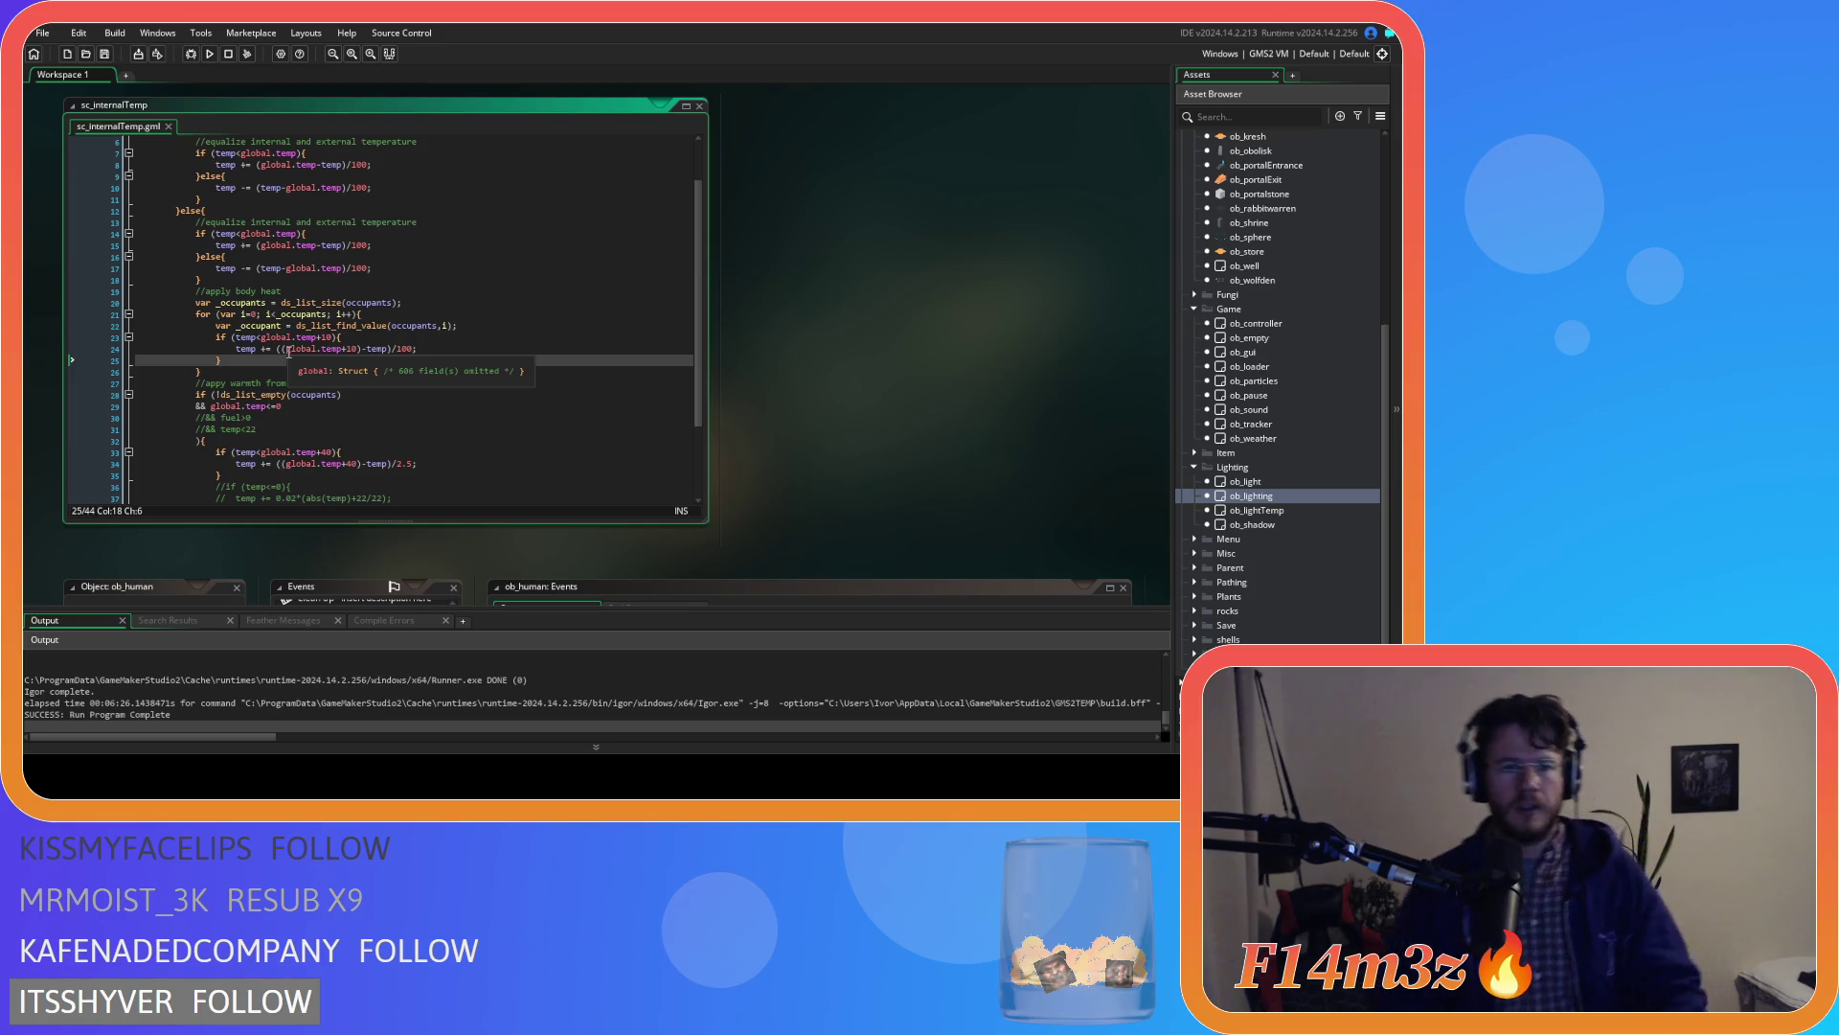
Replace the 2.5 fire-warmth divisor on line 34 with 10
{"action": "scroll", "coordinate": [540, 292], "scroll_direction": "down", "scroll_amount": 3}
{"action": "left_click_drag", "start_coordinate": [397, 360], "coordinate": [414, 367]}
{"action": "type", "text": "10"}
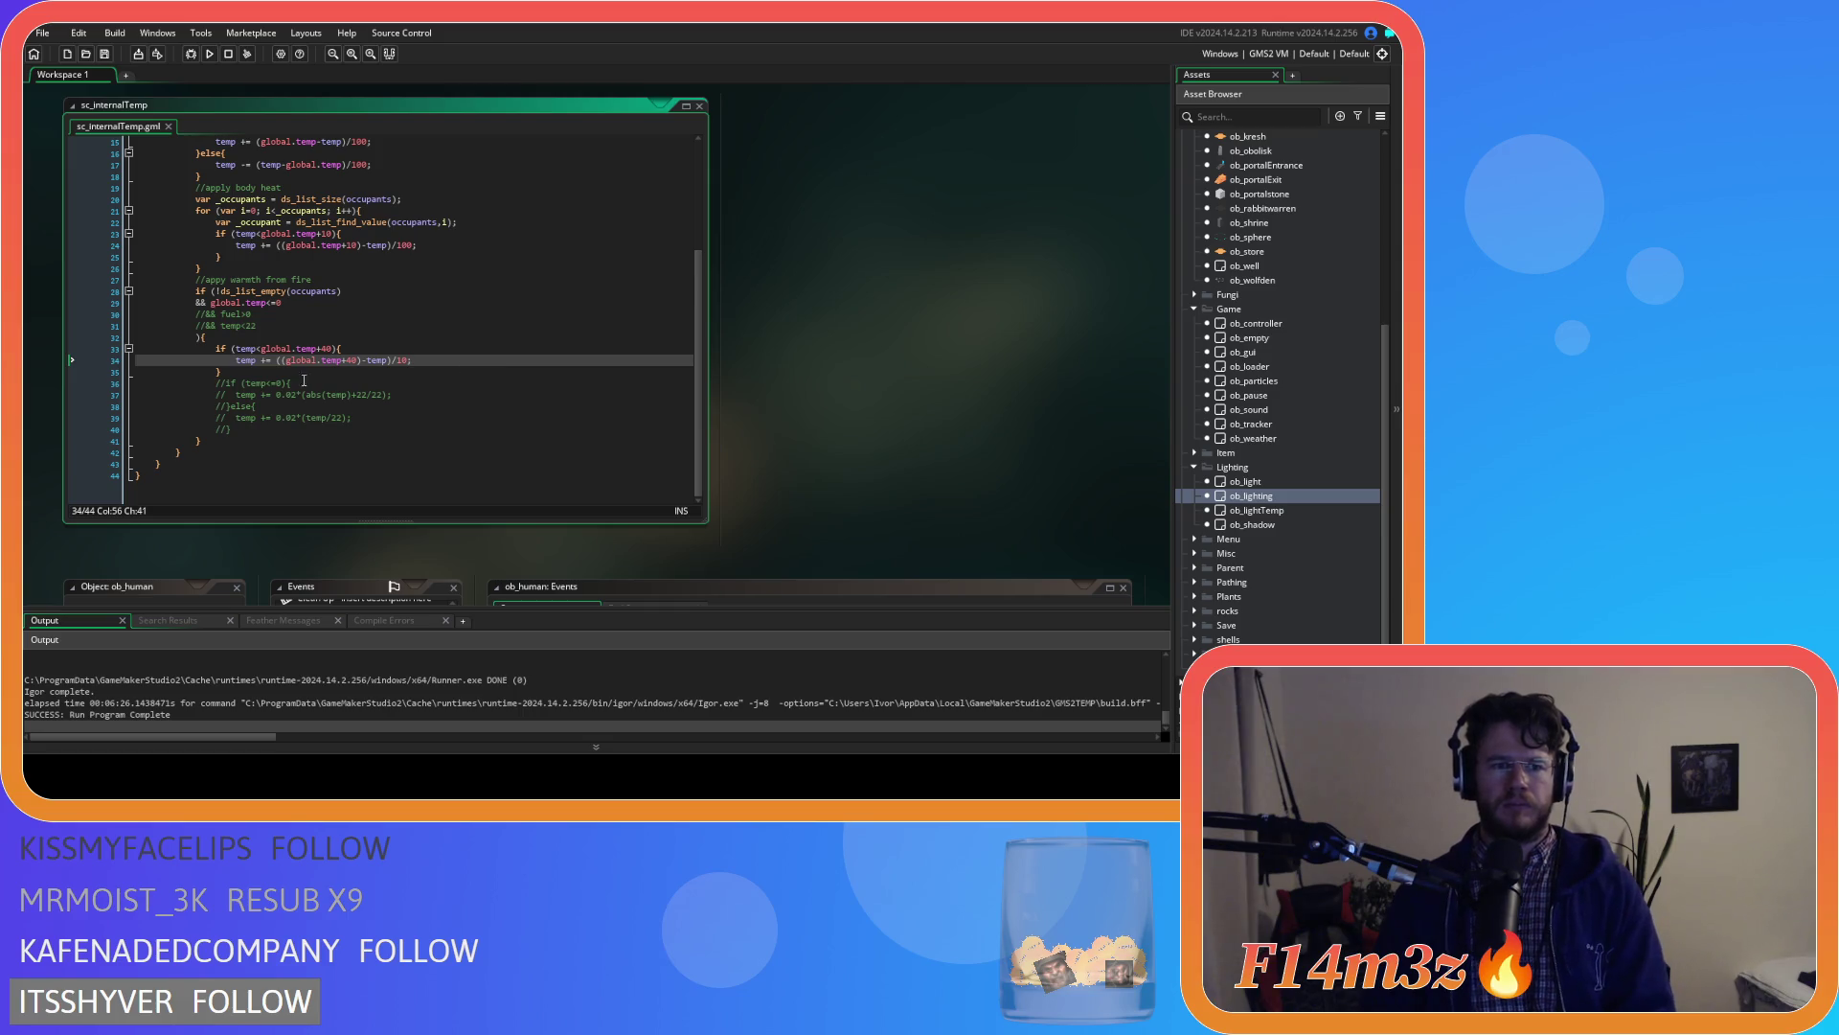
{"action": "left_click", "coordinate": [264, 314]}
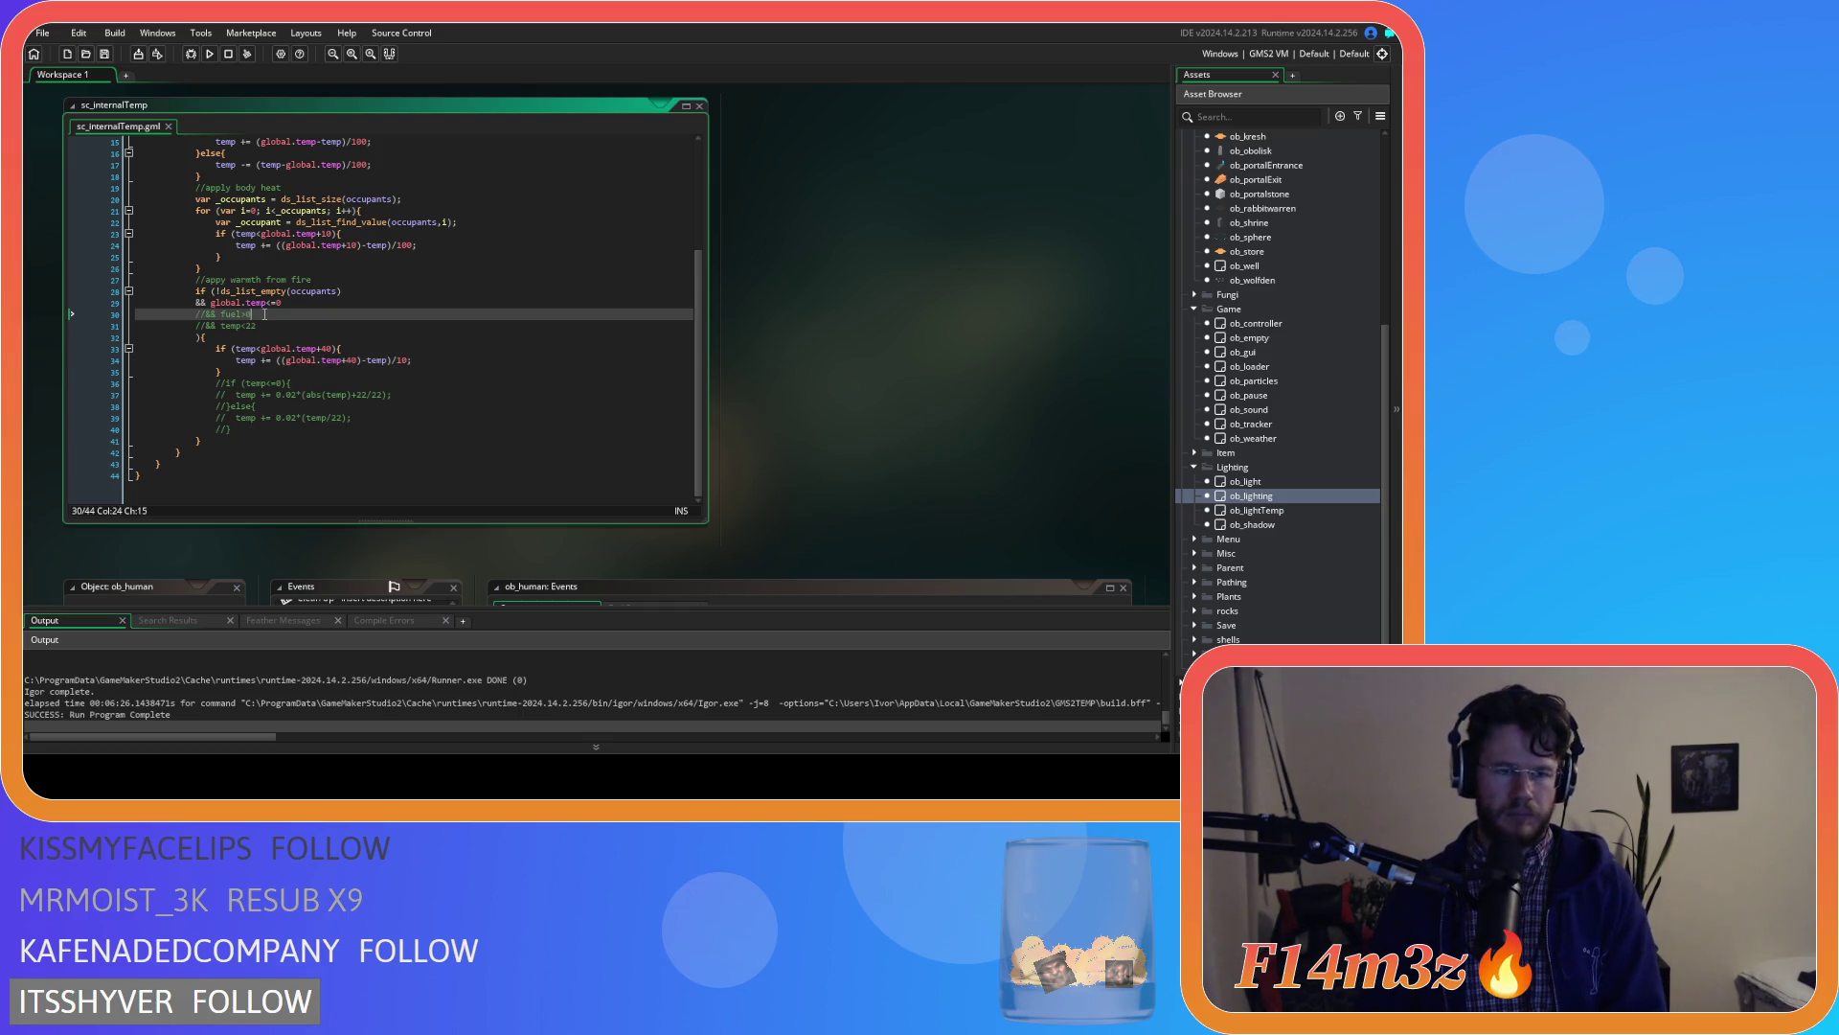
Uncomment the '&& fuel>0' fire-warmth condition on line 30 and run the game with F5
{"action": "key", "text": "ctrl+shift+k"}
{"action": "key", "text": "F5"}
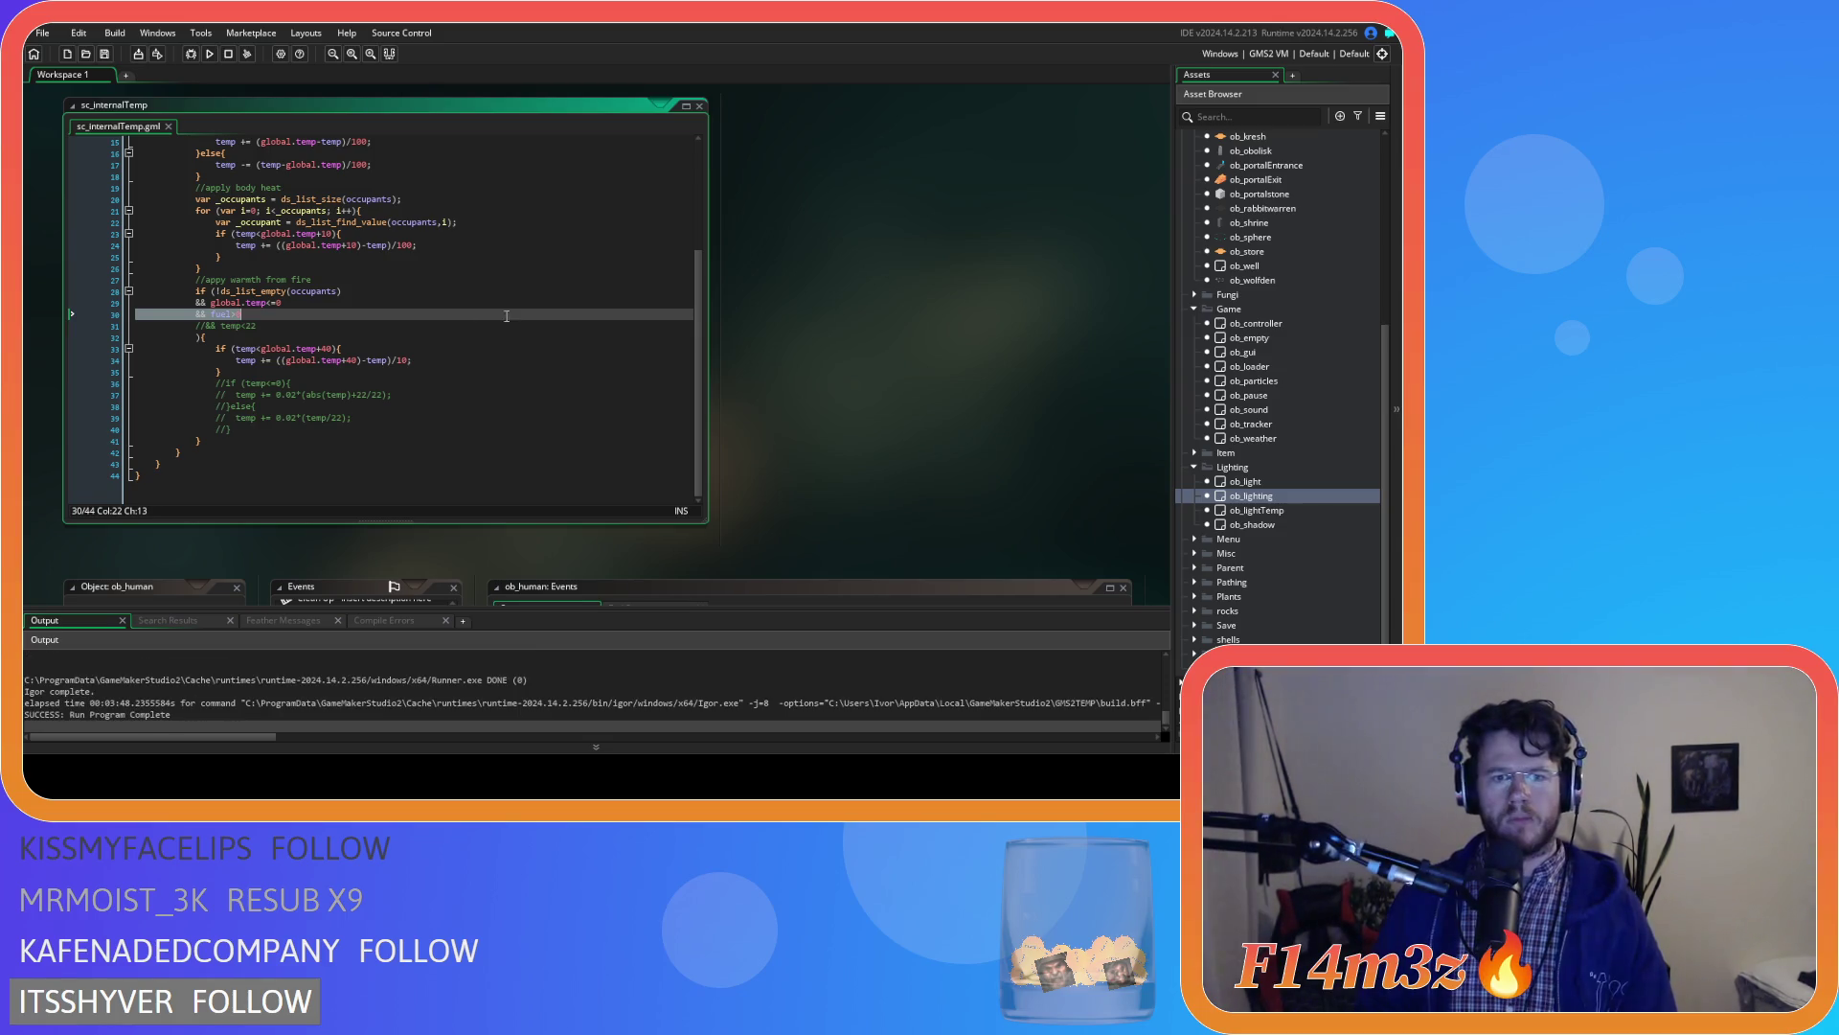
Change the body-heat divisor on line 24 from /100 back to /10 and run a test build
{"action": "scroll", "coordinate": [497, 316], "scroll_direction": "up", "scroll_amount": 5}
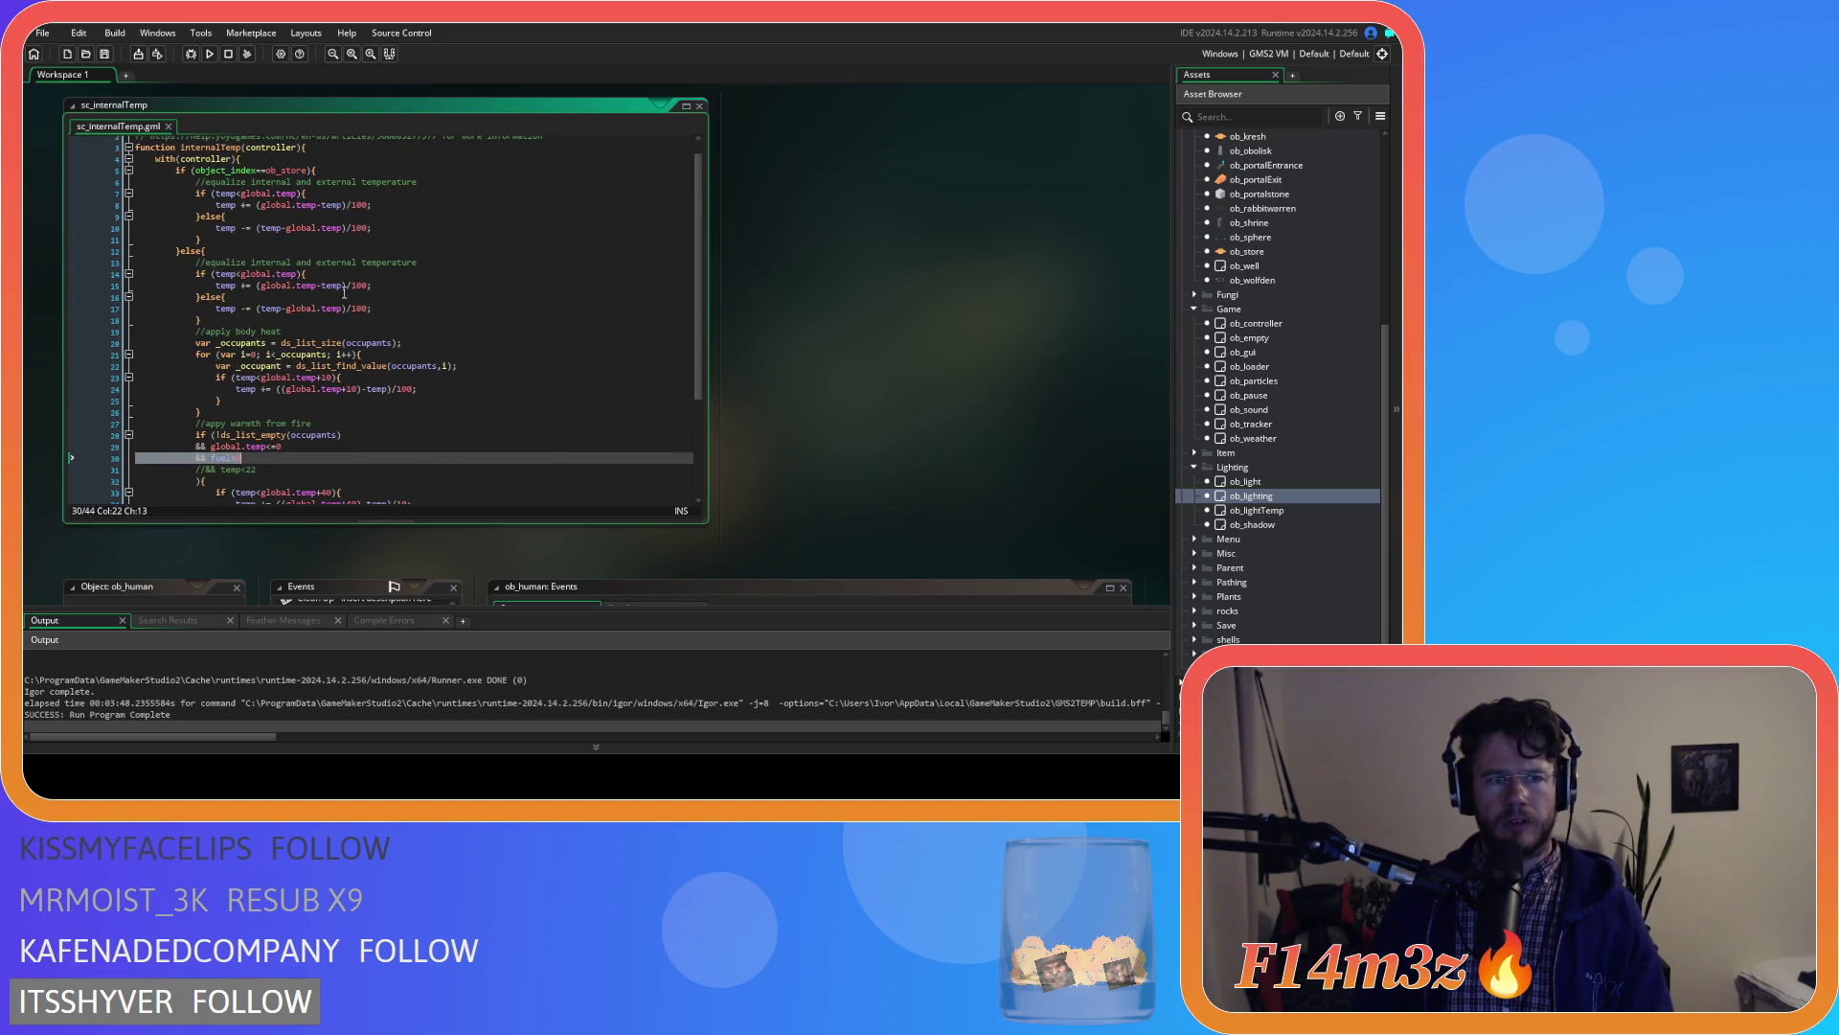
{"action": "left_click", "coordinate": [351, 286]}
{"action": "left_click_drag", "start_coordinate": [333, 309], "coordinate": [385, 310]}
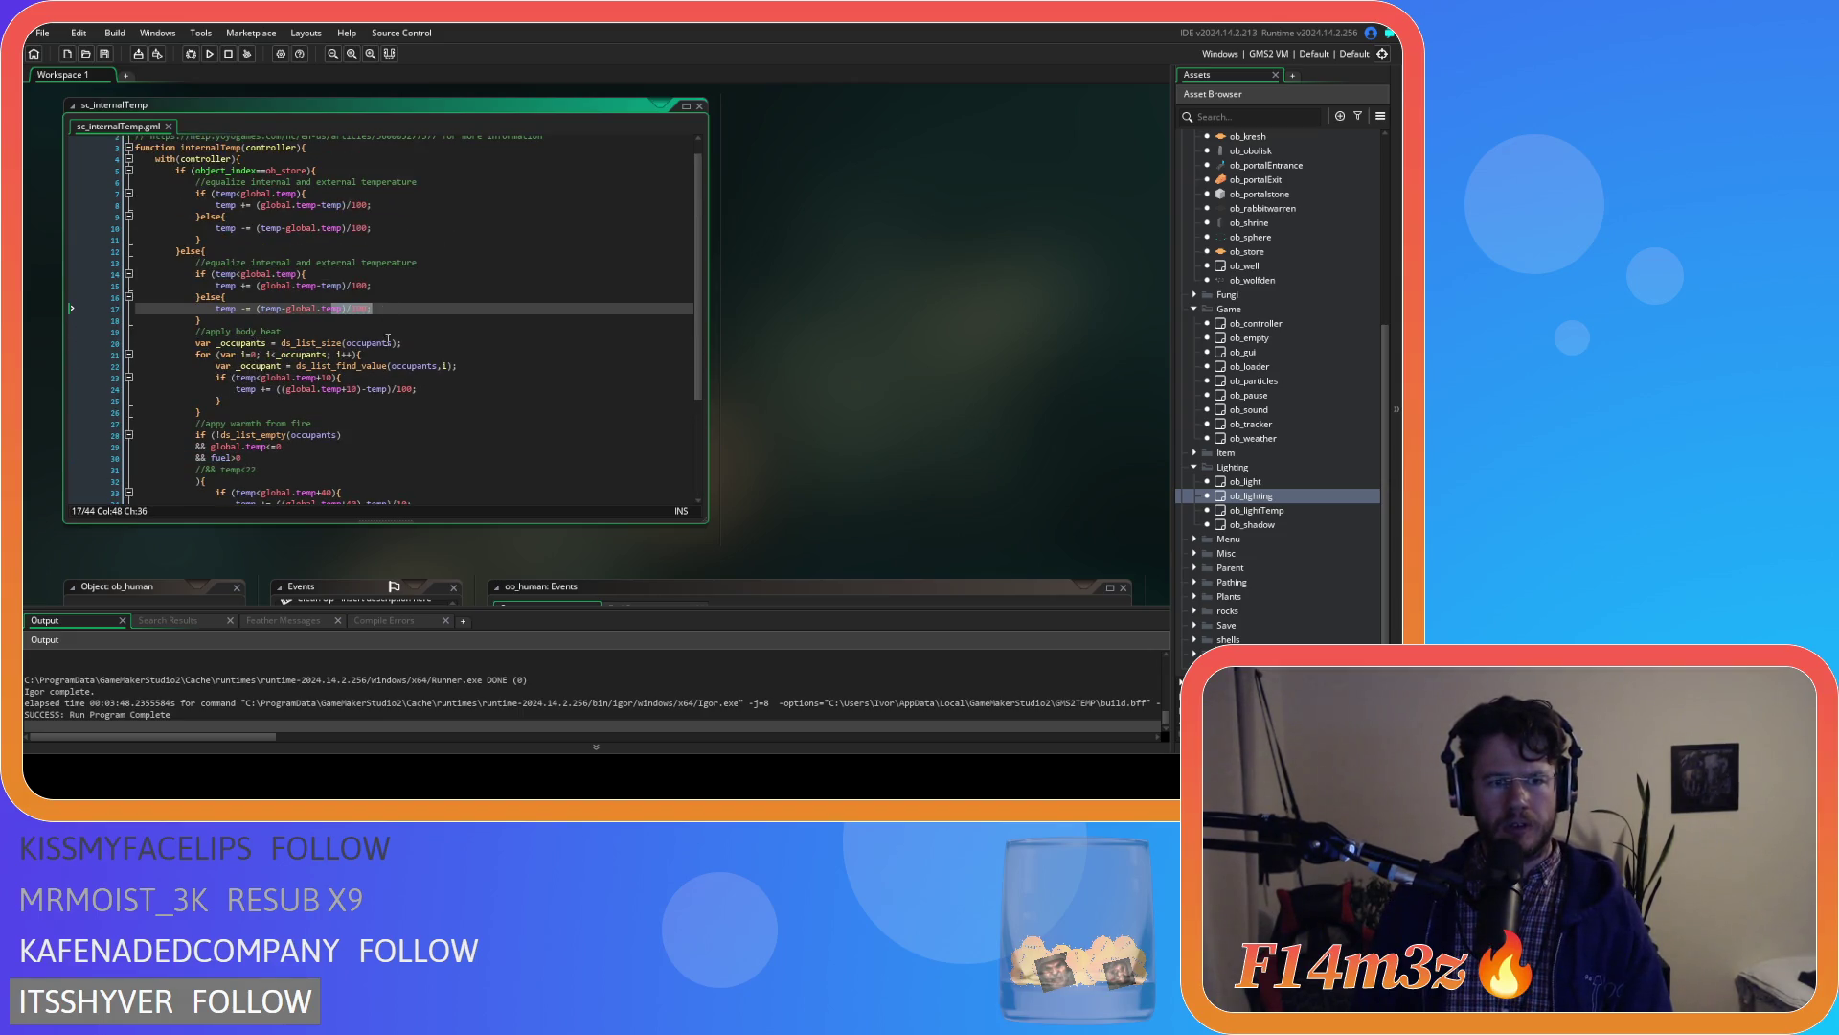
{"action": "left_click", "coordinate": [398, 389]}
{"action": "type", "text": "0"}
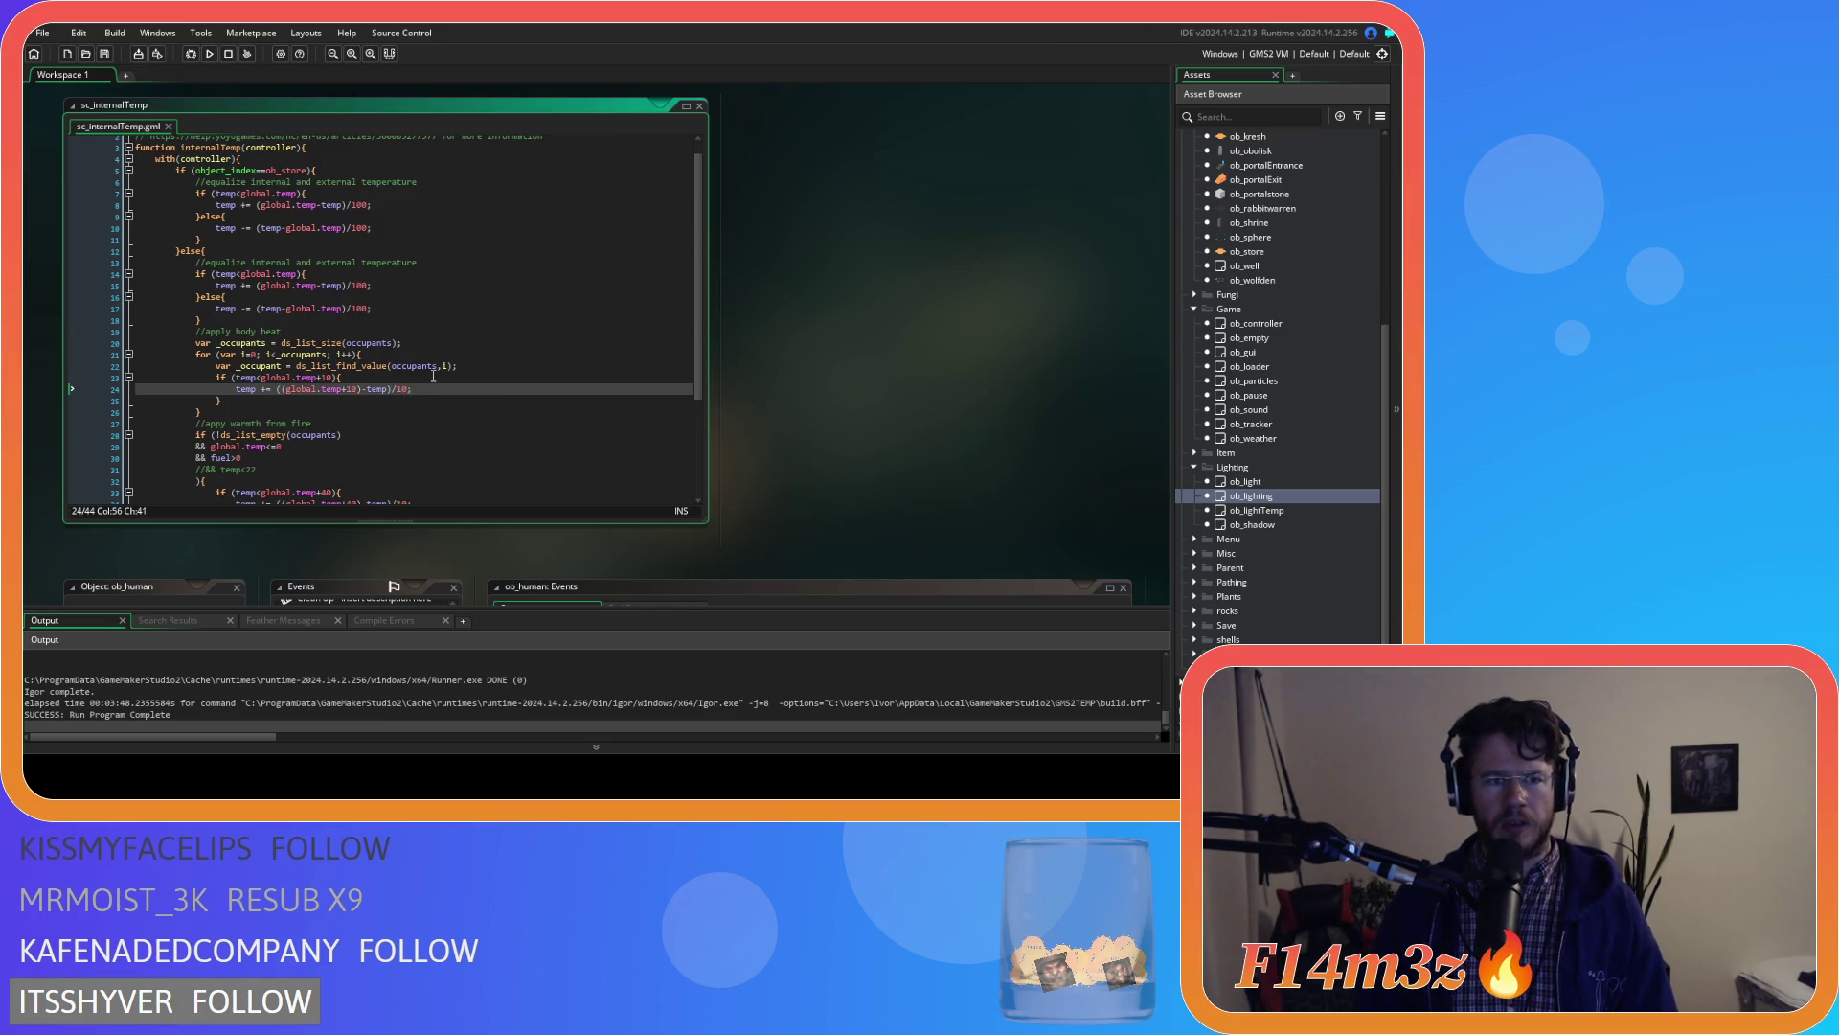
{"action": "scroll", "coordinate": [429, 383], "scroll_direction": "down", "scroll_amount": 4}
{"action": "left_click", "coordinate": [428, 359]}
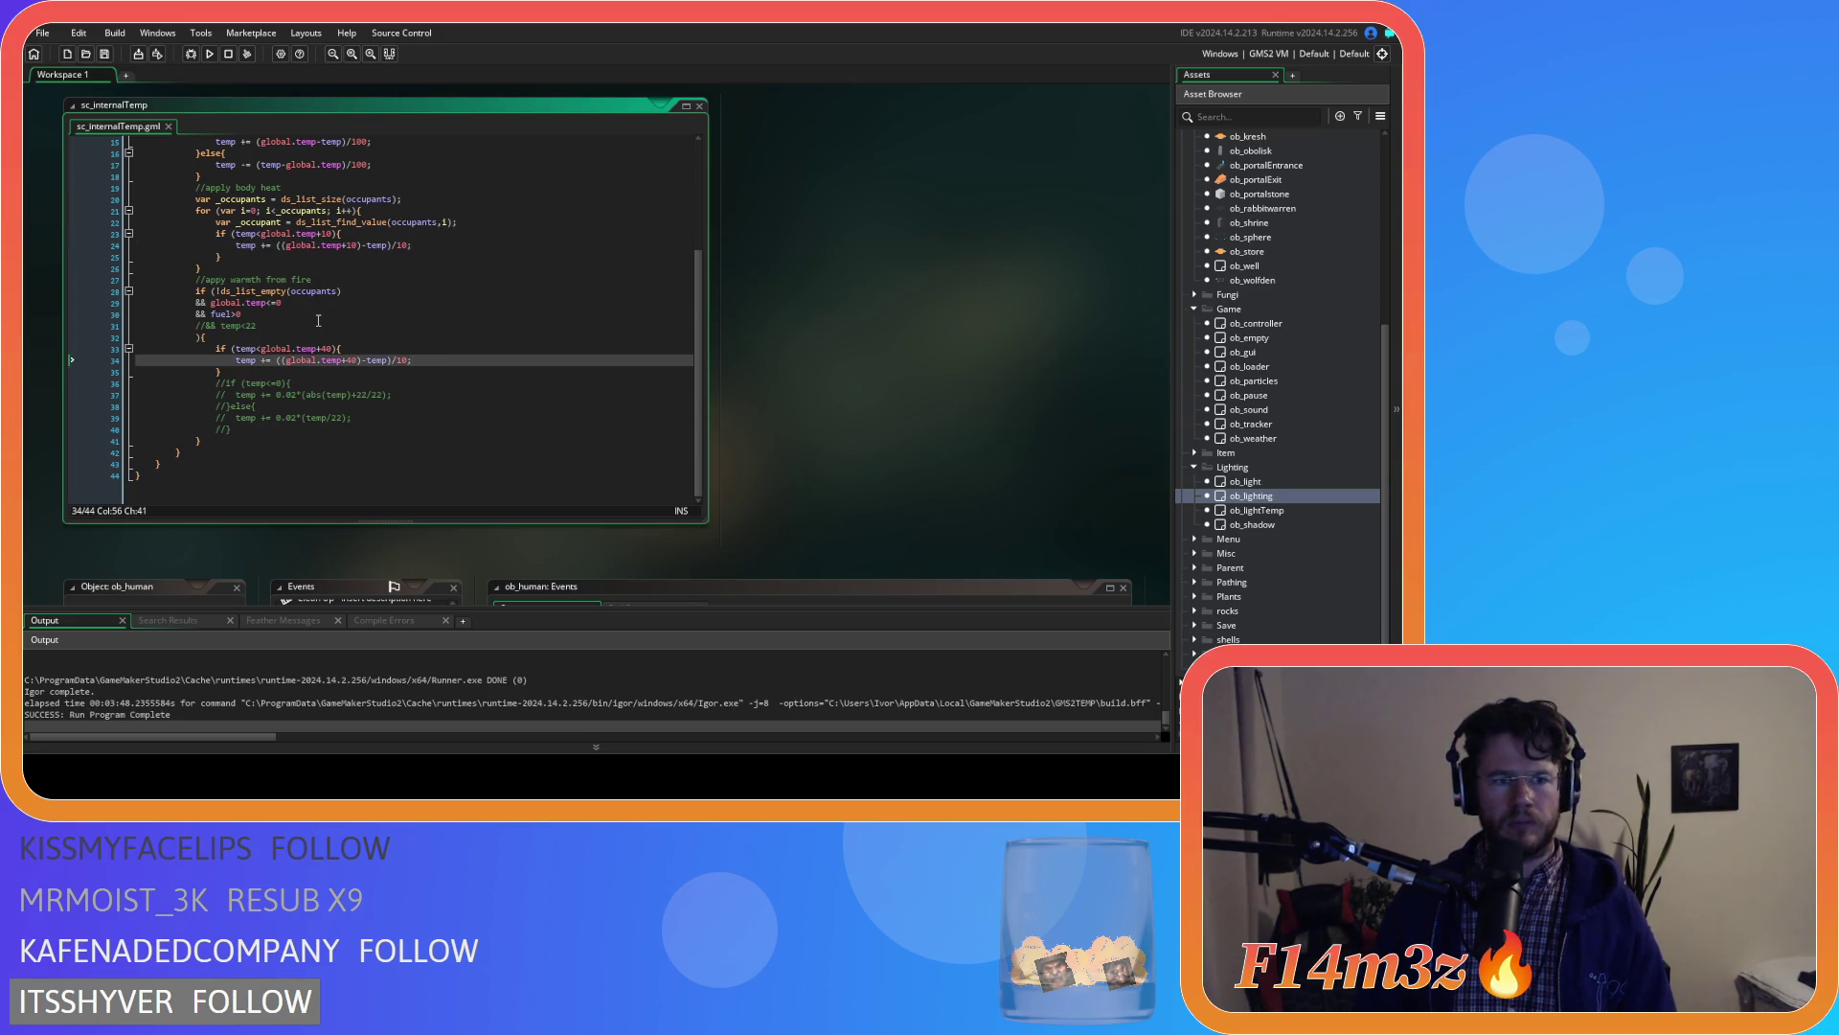
{"action": "key", "text": "F5"}
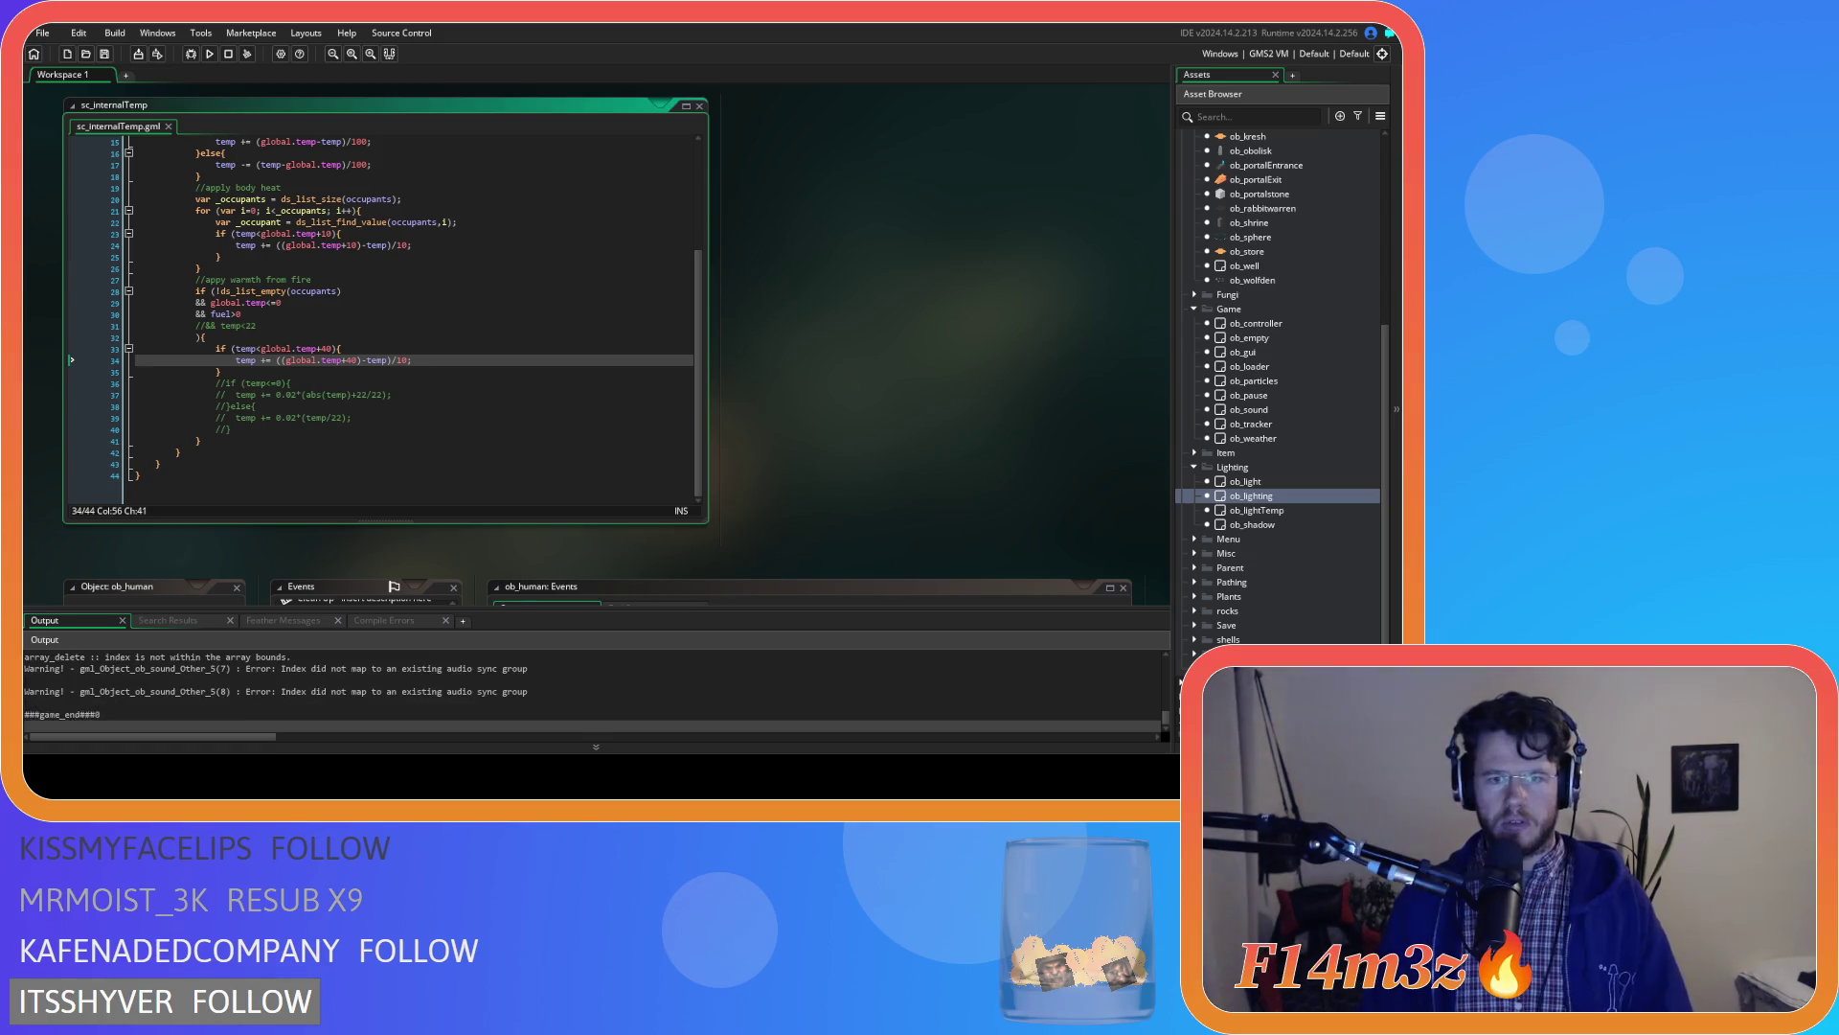
{"action": "left_click", "coordinate": [263, 317]}
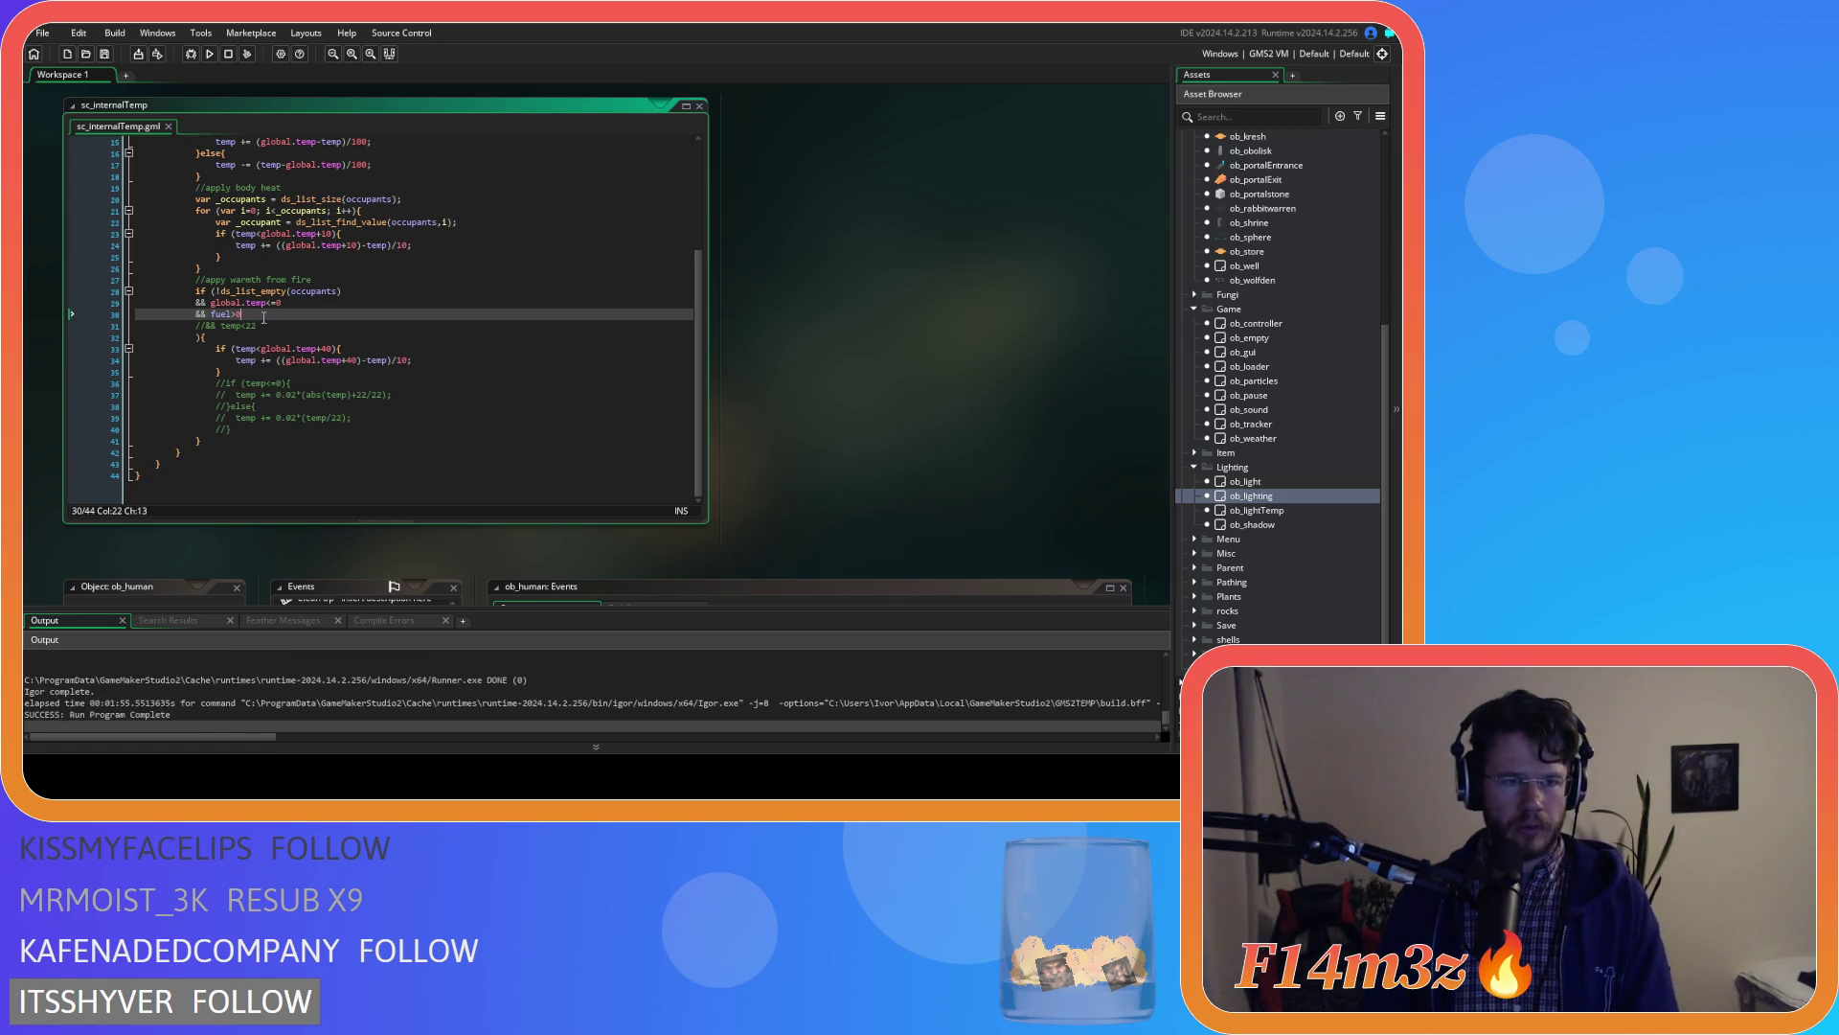
Rebuild and run the game to test fire warmth without the fuel>0 requirement
{"action": "key", "text": "F5"}
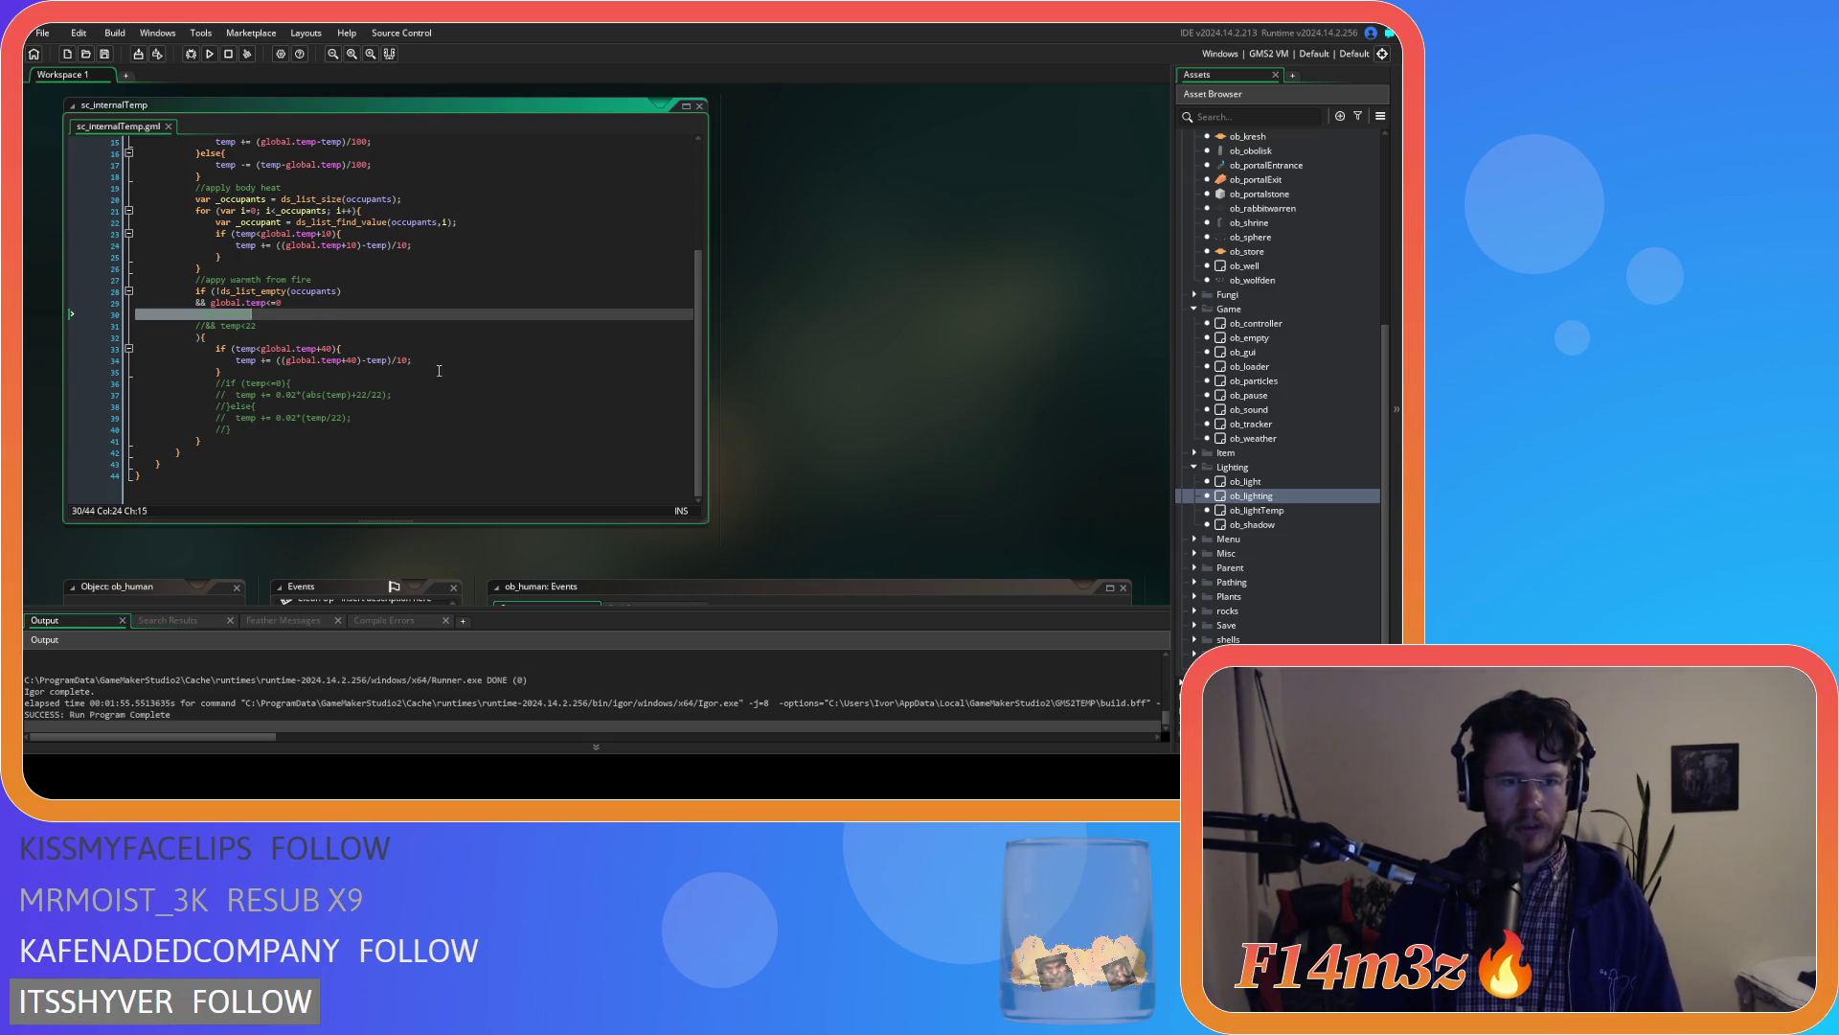
{"action": "left_click", "coordinate": [437, 371]}
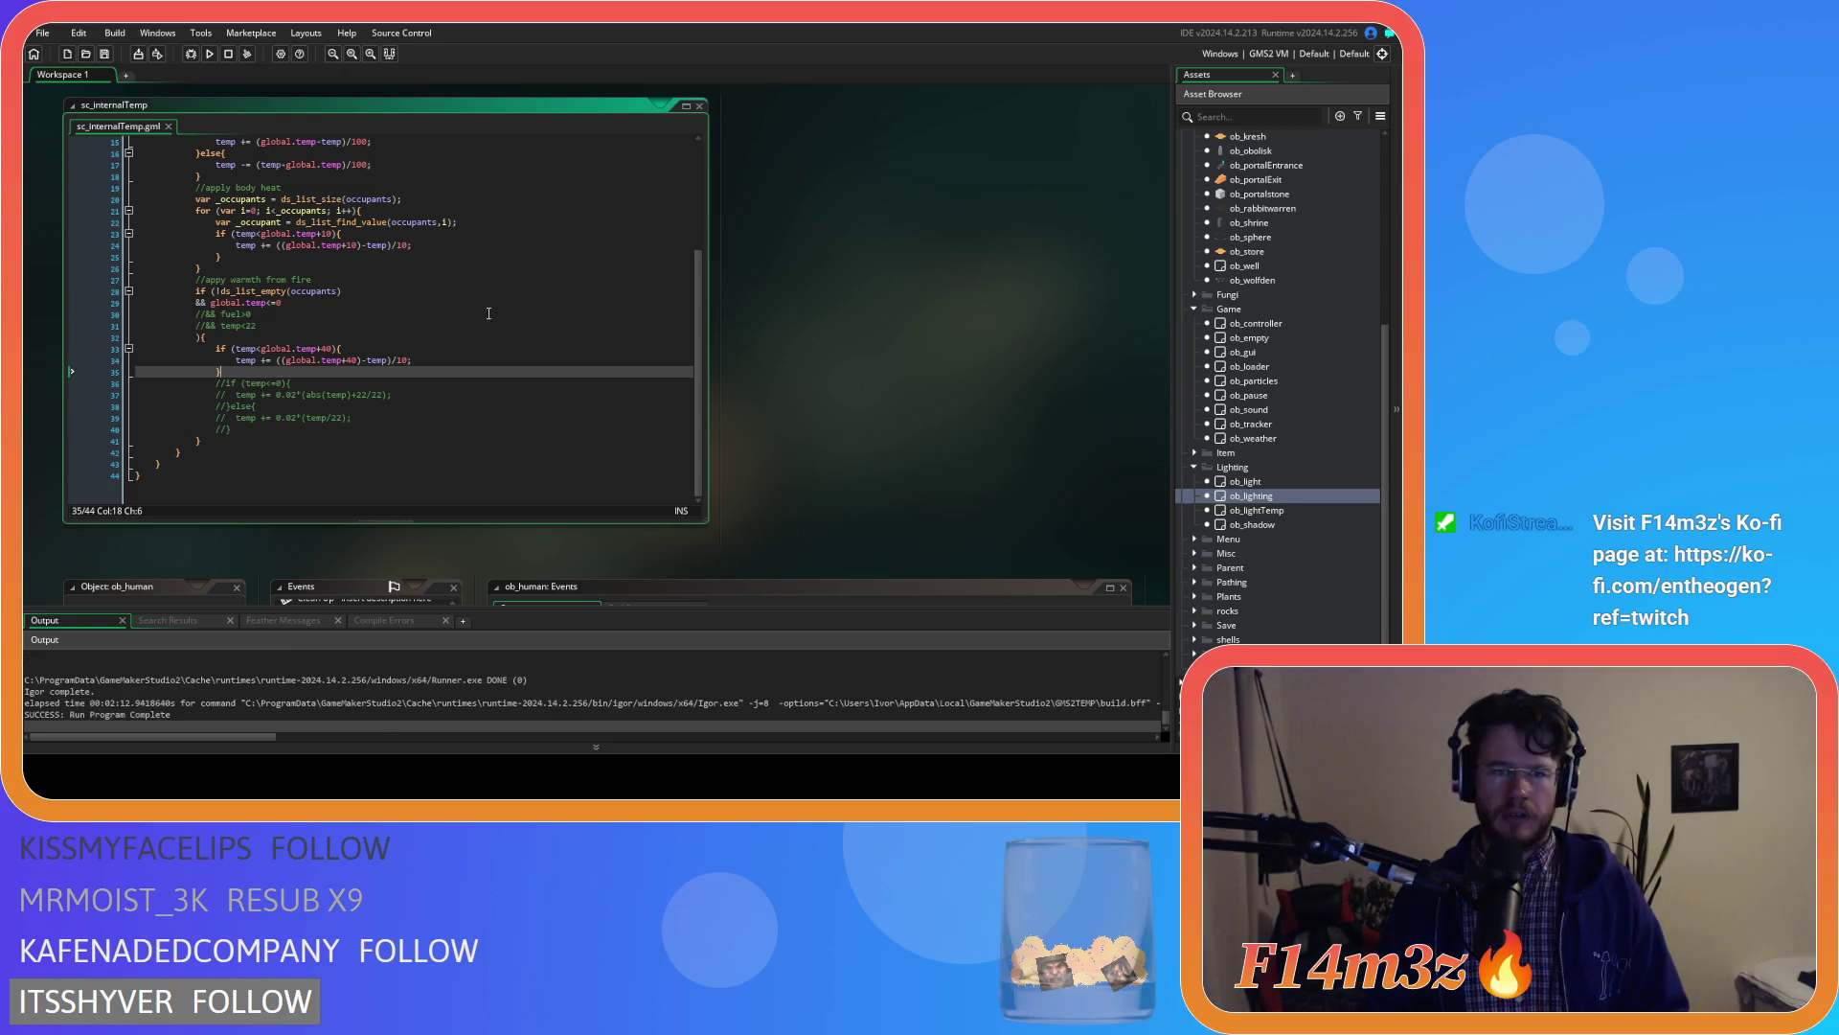
Change the line 34 fire-warmth divisor from 10 to 4 and save, then delete it and run a test build
{"action": "double_click", "coordinate": [404, 360]}
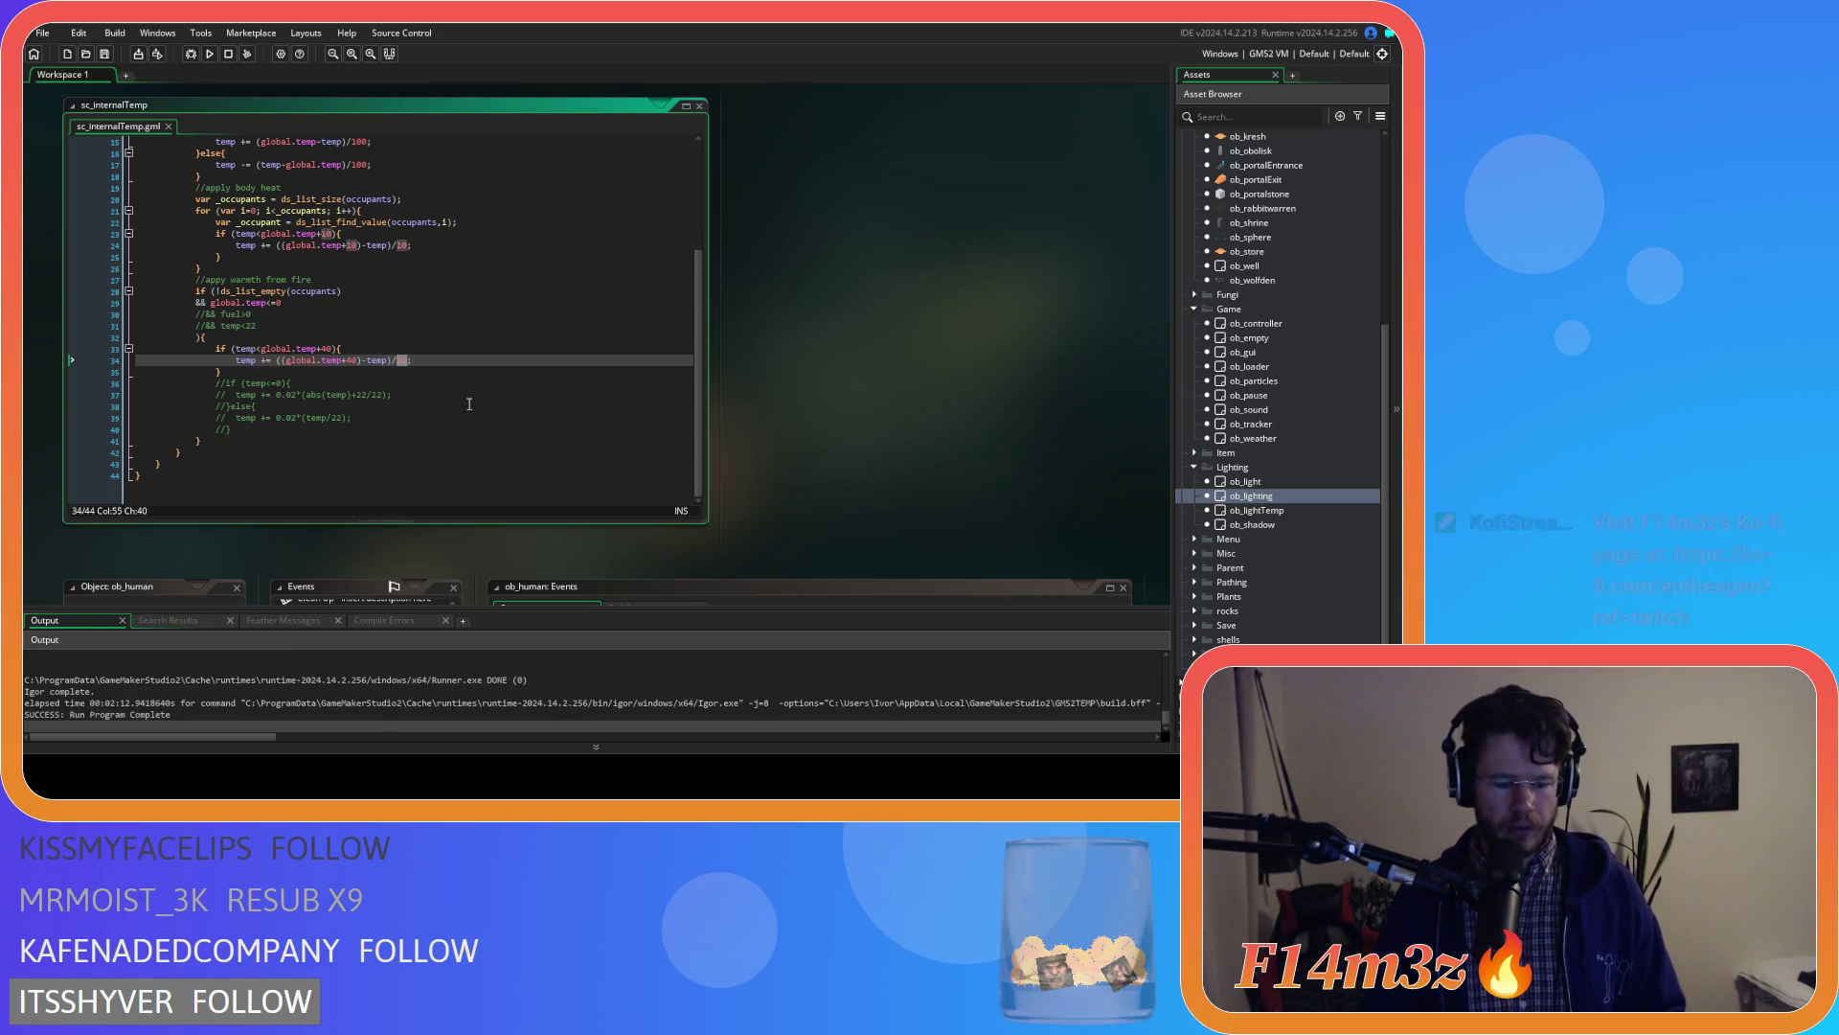
{"action": "type", "text": "3"}
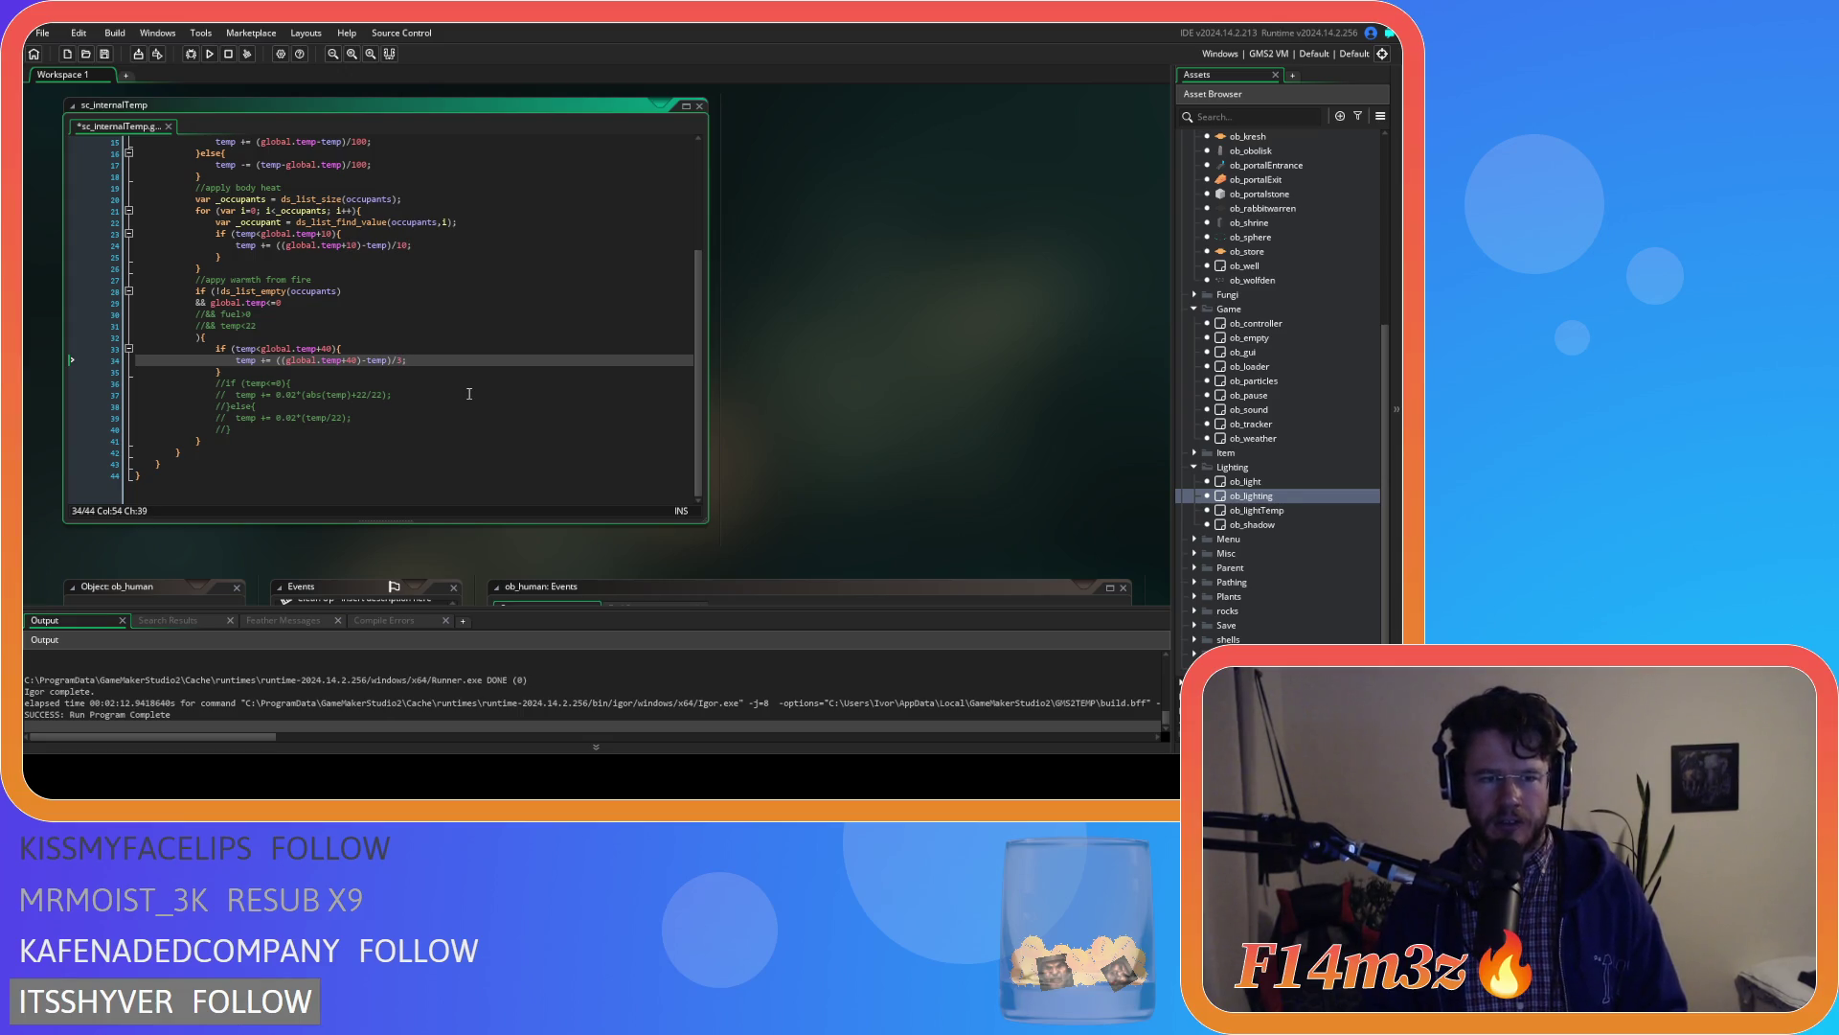
{"action": "key", "text": "BackSpace"}
{"action": "type", "text": "4"}
{"action": "left_click", "coordinate": [443, 362]}
{"action": "key", "text": "ctrl+s"}
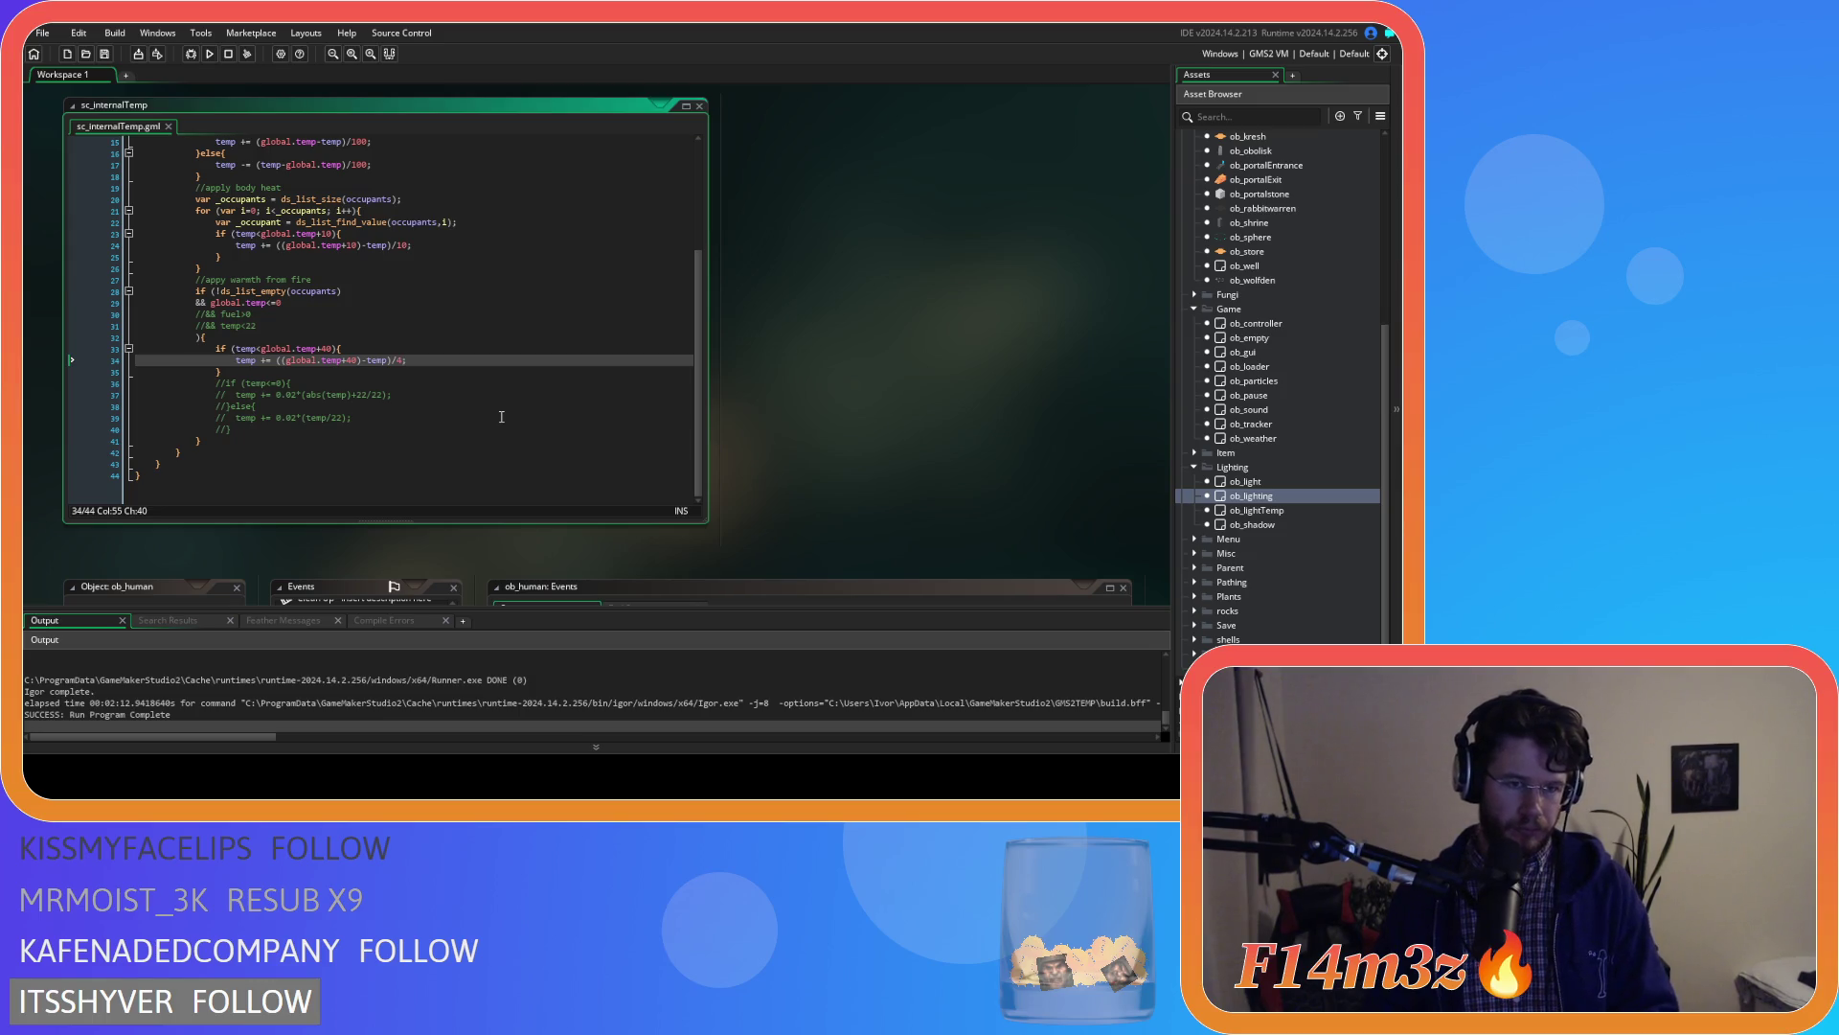
{"action": "key", "text": "BackSpace"}
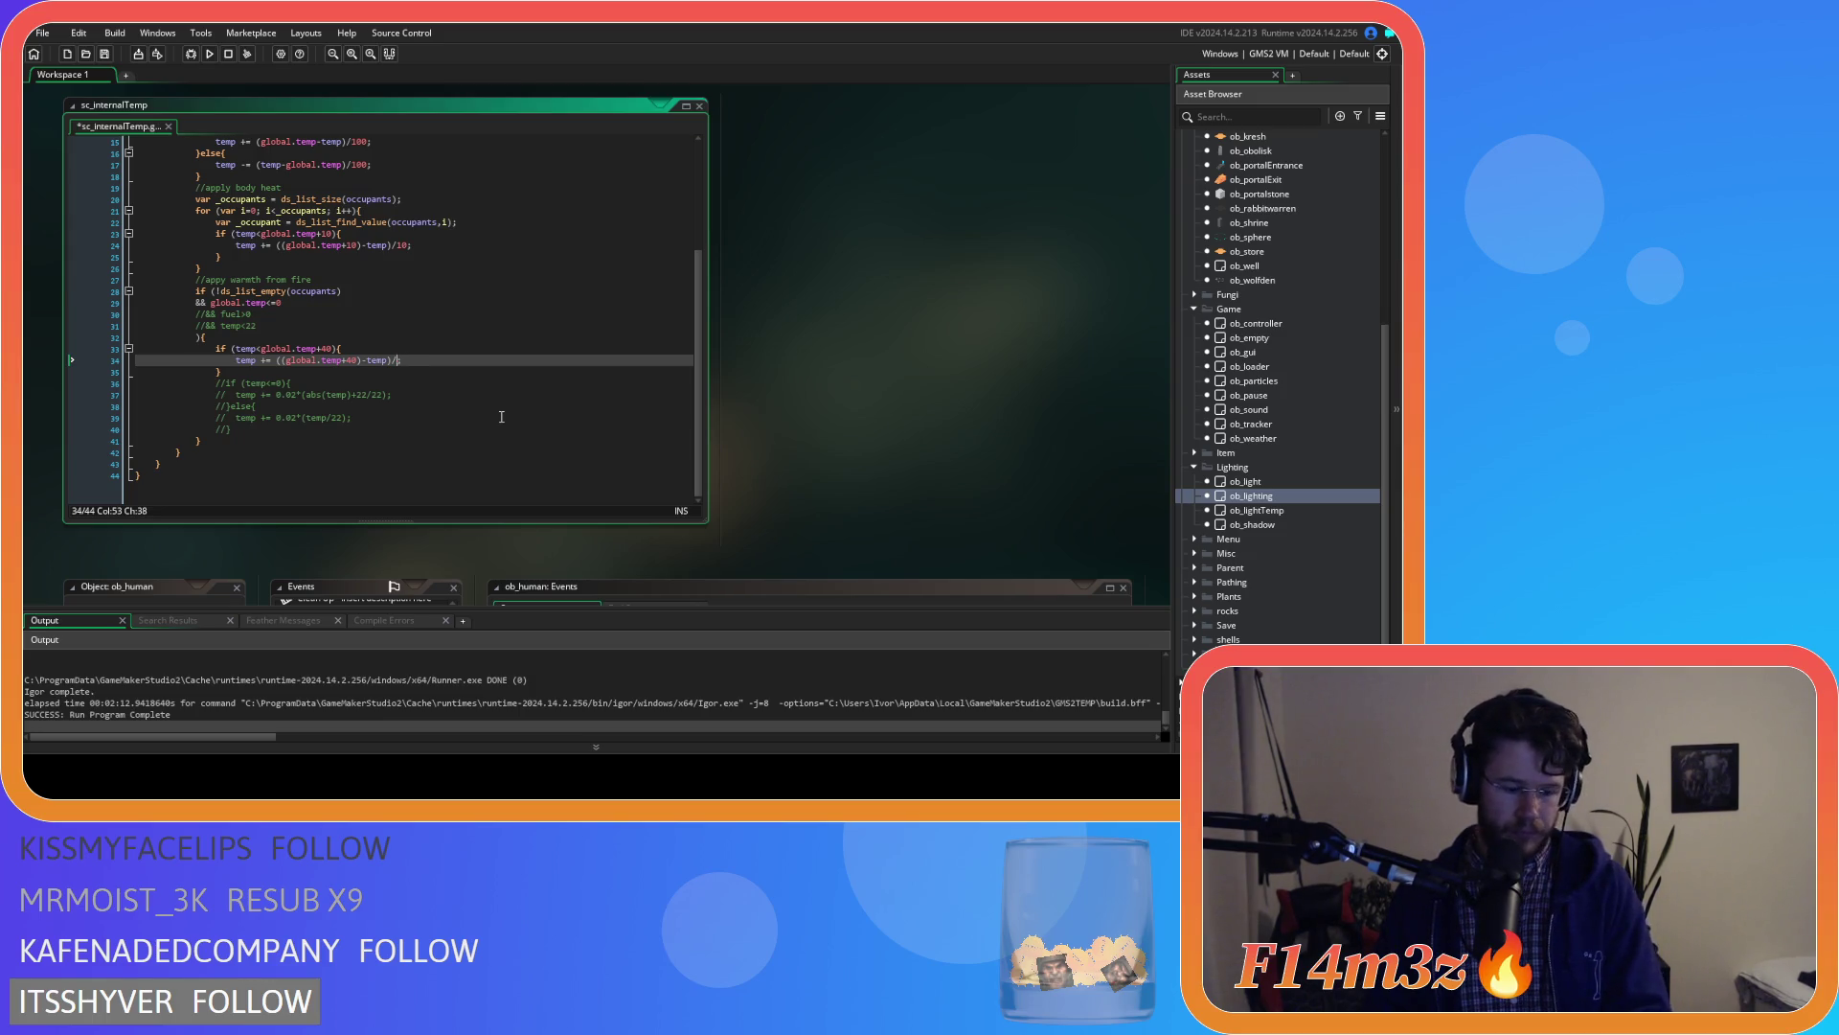
{"action": "type", "text": "5"}
{"action": "key", "text": "F5"}
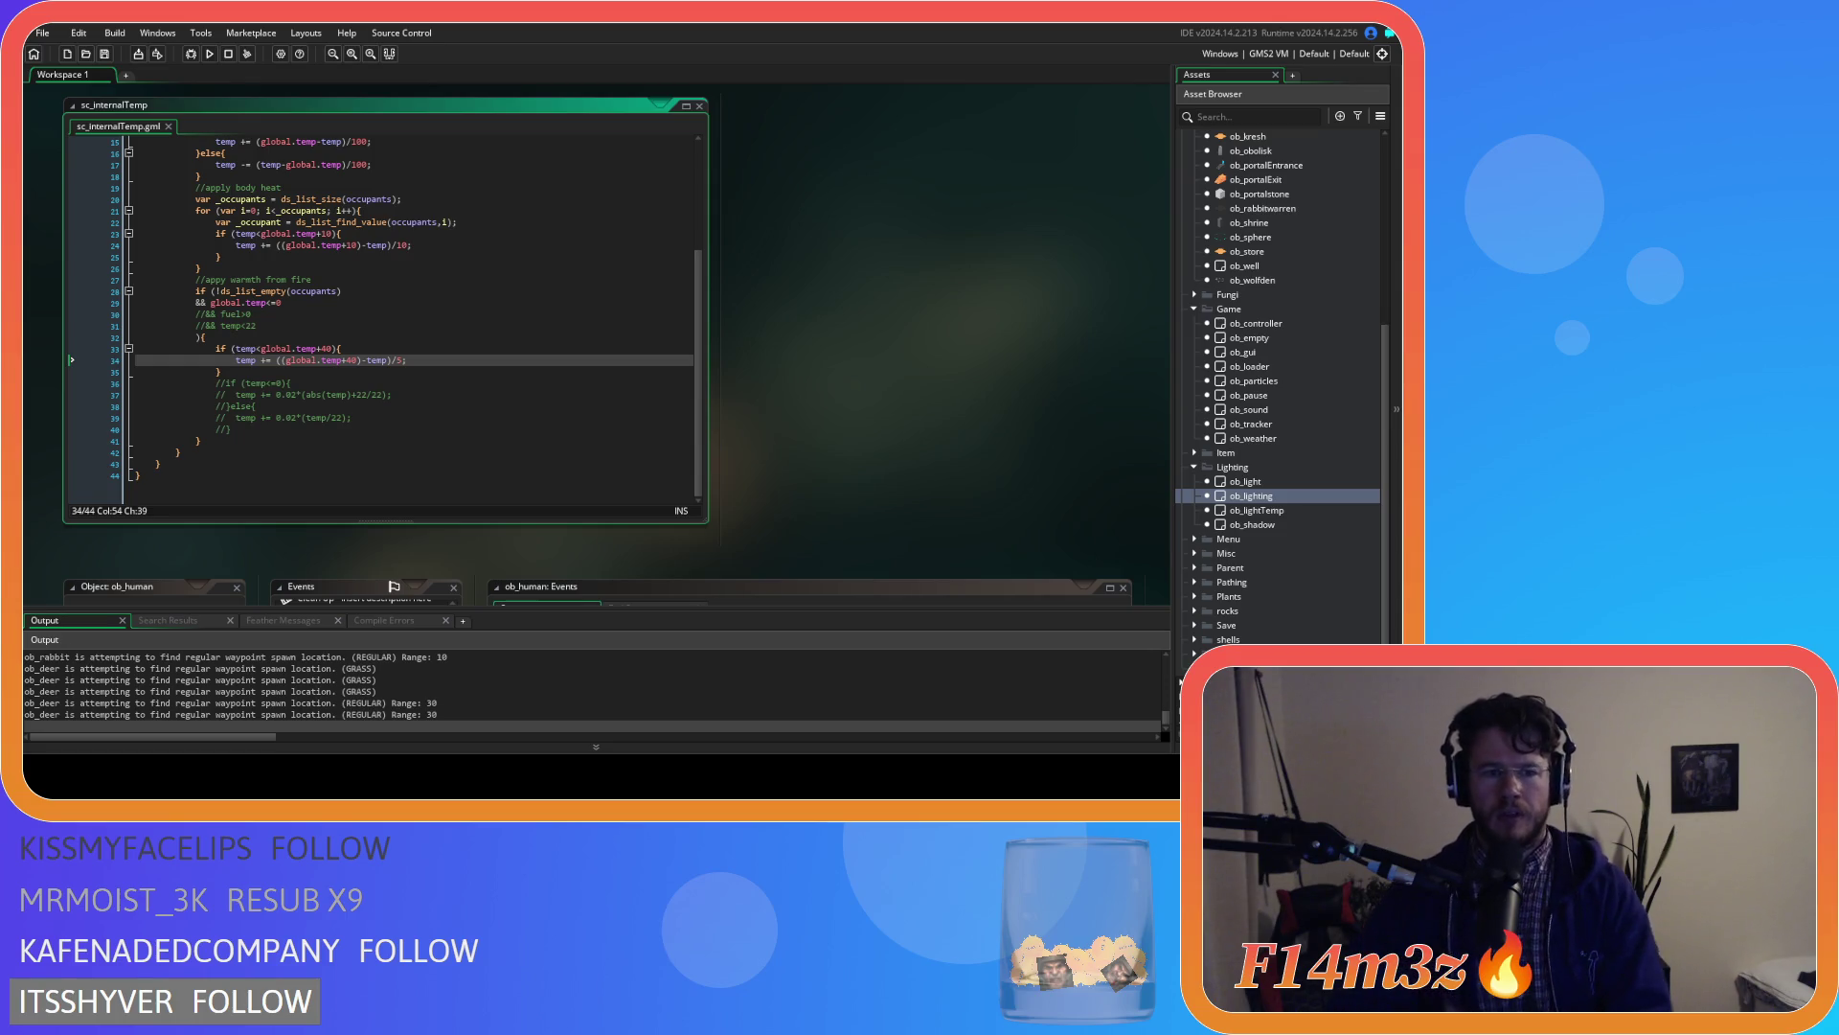
Finish the fire-warmth block with a divisor of 5, warming toward global.temp+45 below freezing
{"action": "type", "text": "5"}
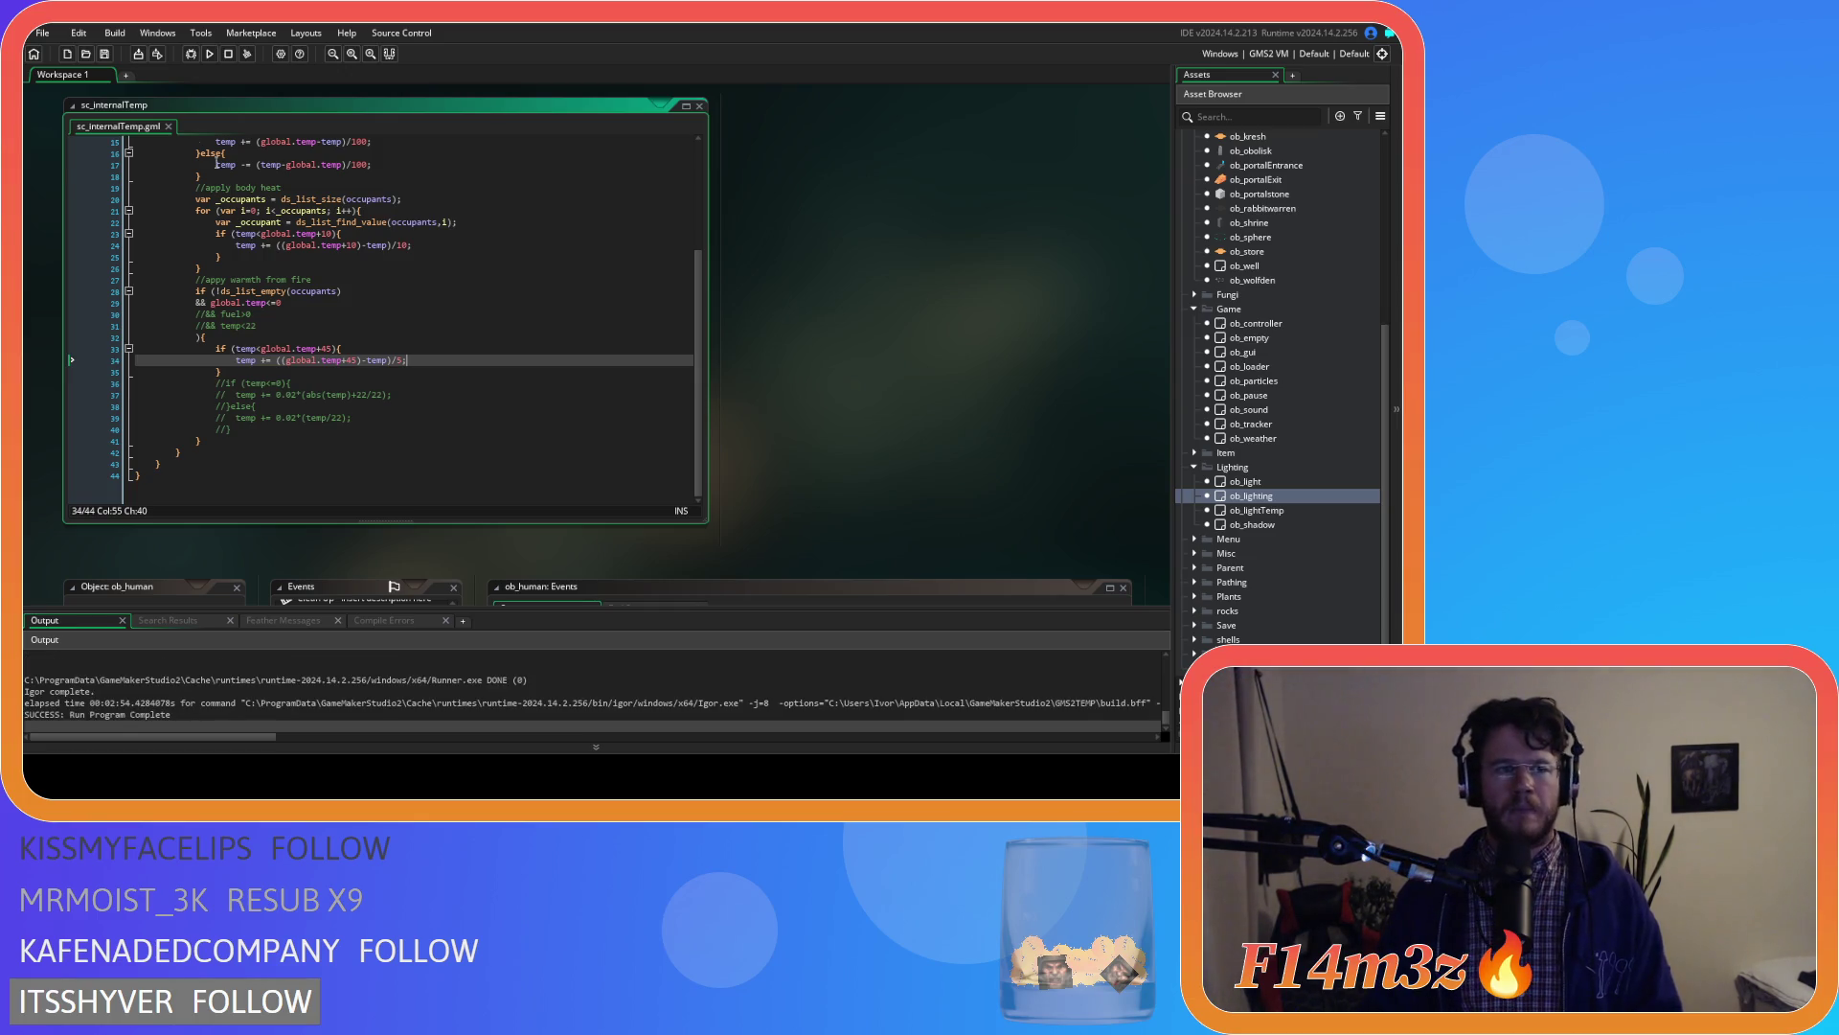
{"action": "right_click", "coordinate": [891, 305]}
Close all open editor windows and collapse the Lighting objects folder
{"action": "mouse_move", "coordinate": [925, 326]}
{"action": "left_click", "coordinate": [1000, 431]}
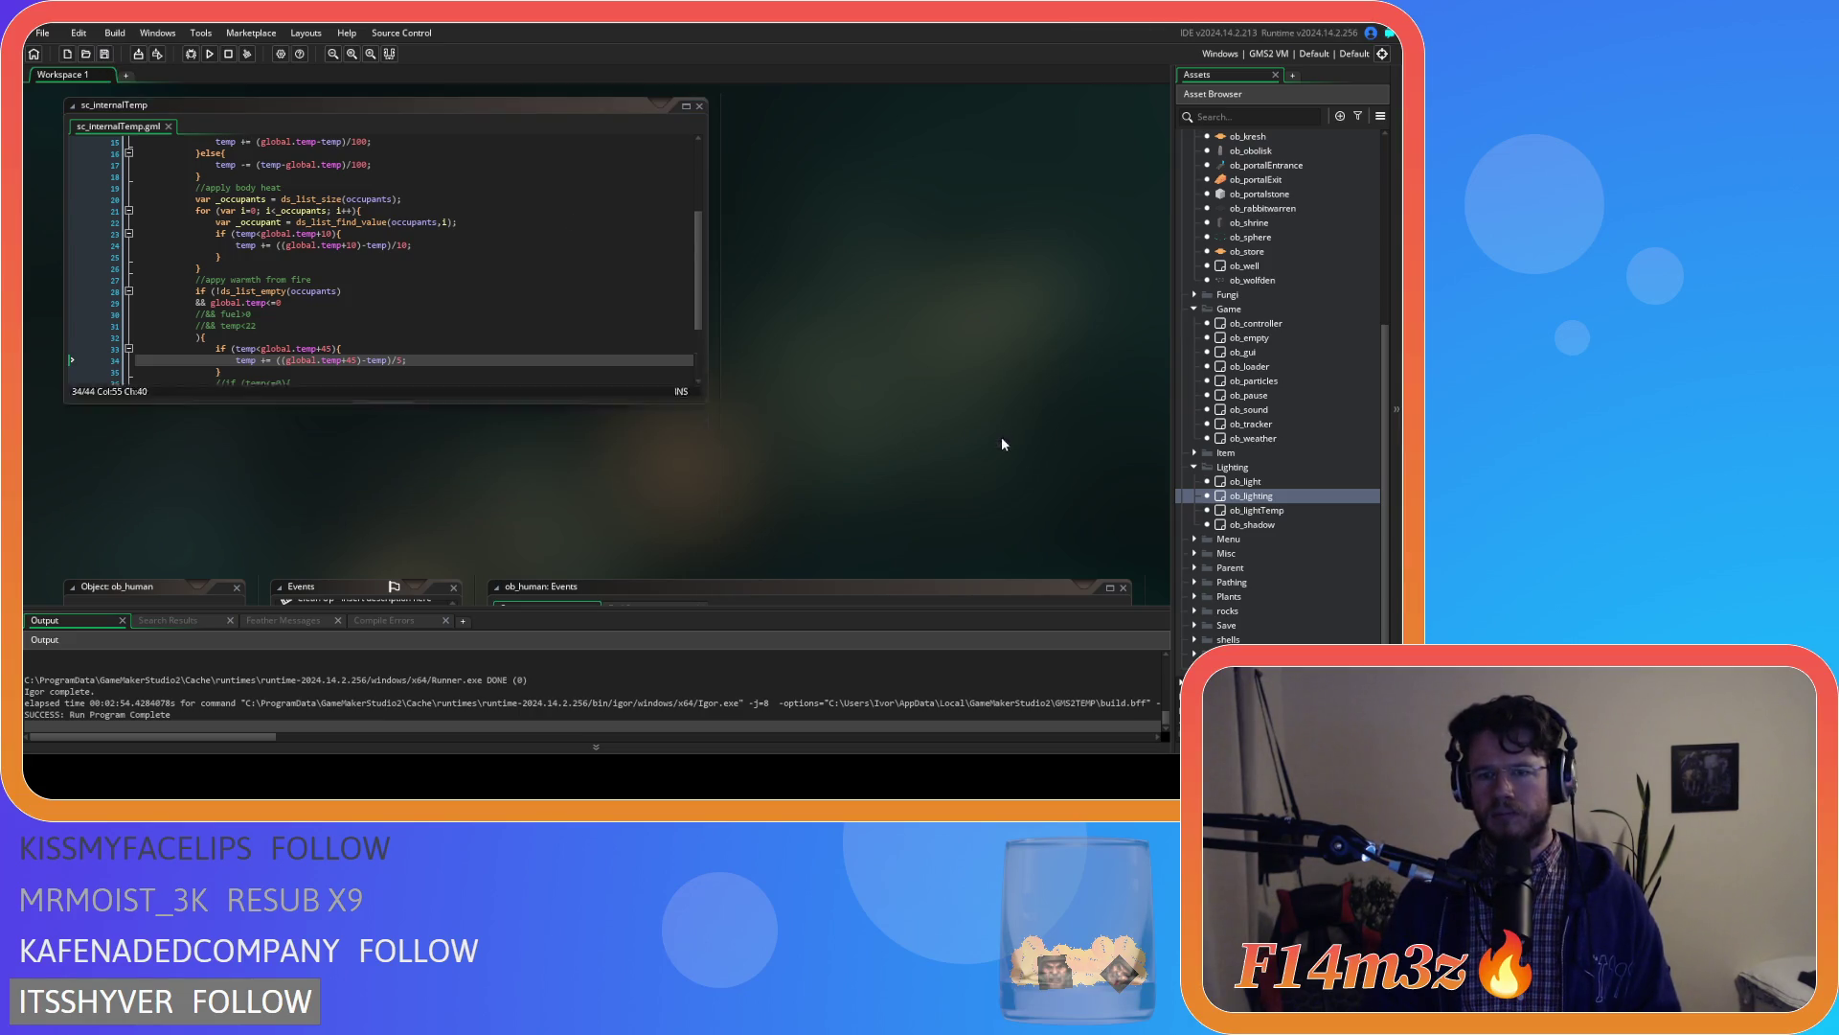
{"action": "left_click", "coordinate": [1193, 468]}
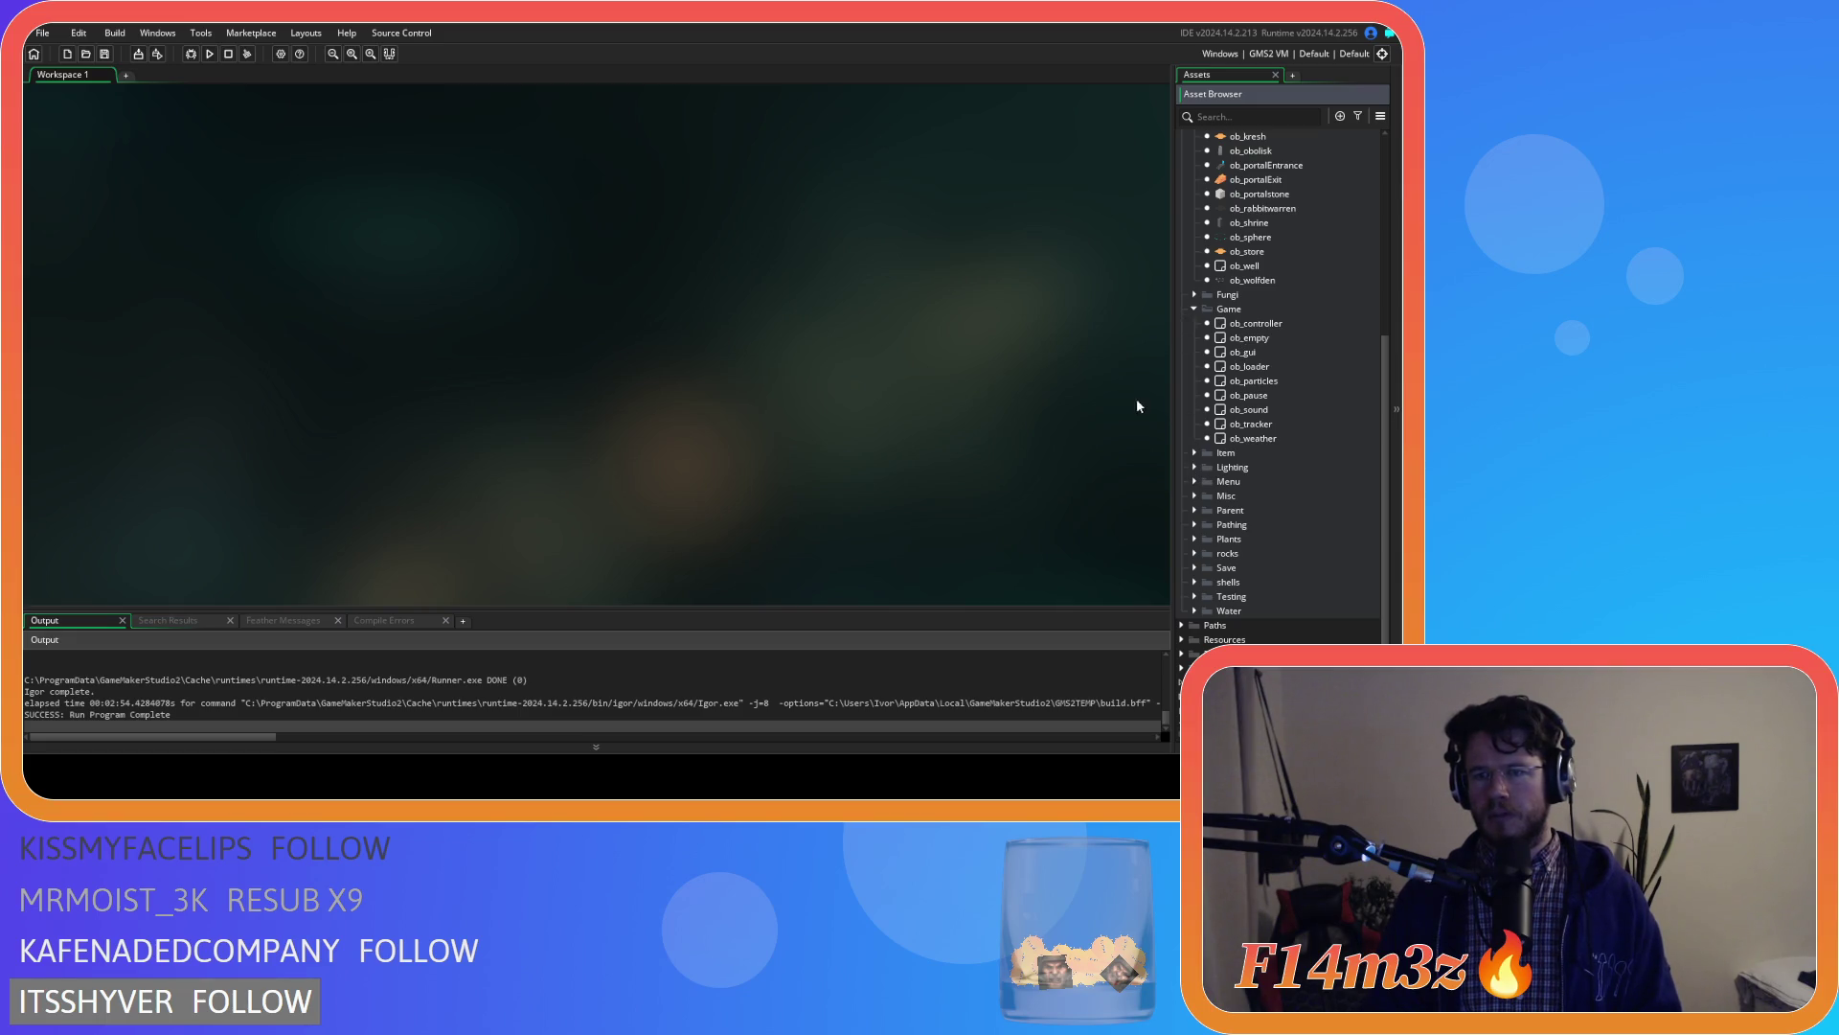
{"action": "scroll", "coordinate": [1213, 523], "scroll_direction": "up", "scroll_amount": 1}
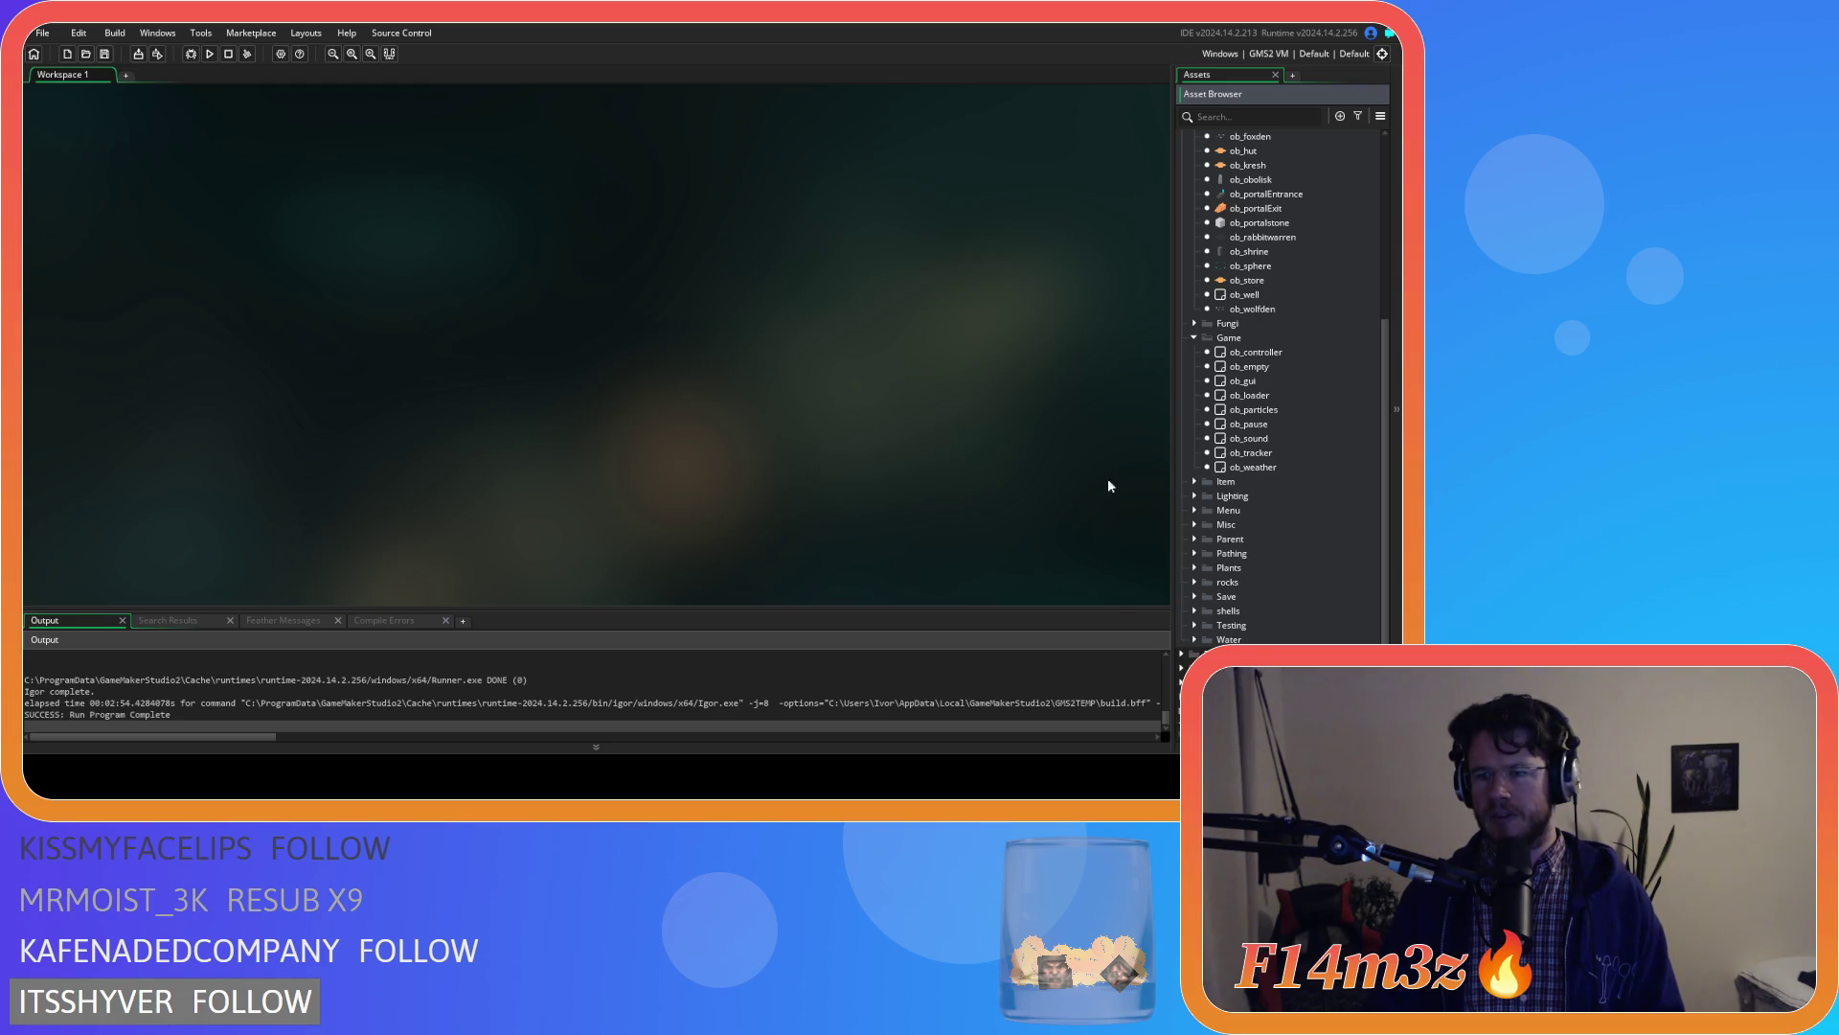
{"action": "scroll", "coordinate": [1214, 460], "scroll_direction": "up", "scroll_amount": 6}
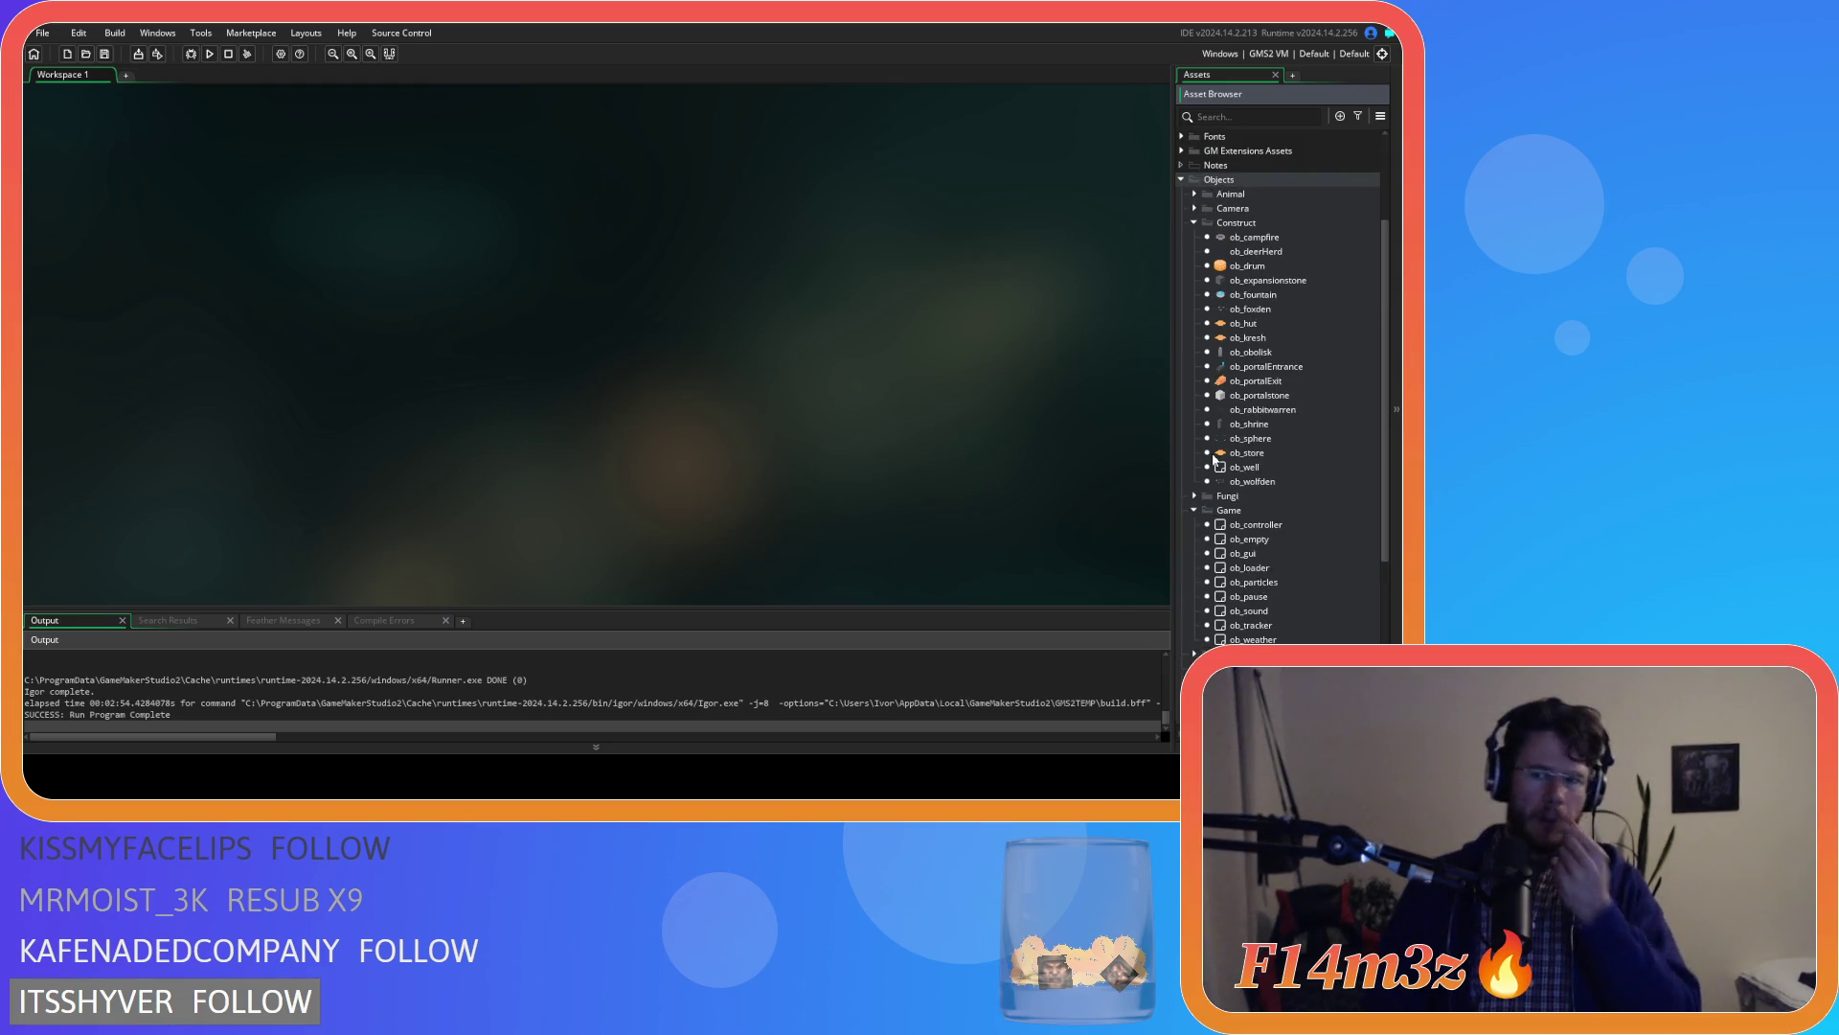
{"action": "scroll", "coordinate": [1217, 479], "scroll_direction": "down", "scroll_amount": 9}
Expand Scripts > Game in the Asset Browser and open sc_internalTemp
{"action": "left_click", "coordinate": [1182, 600]}
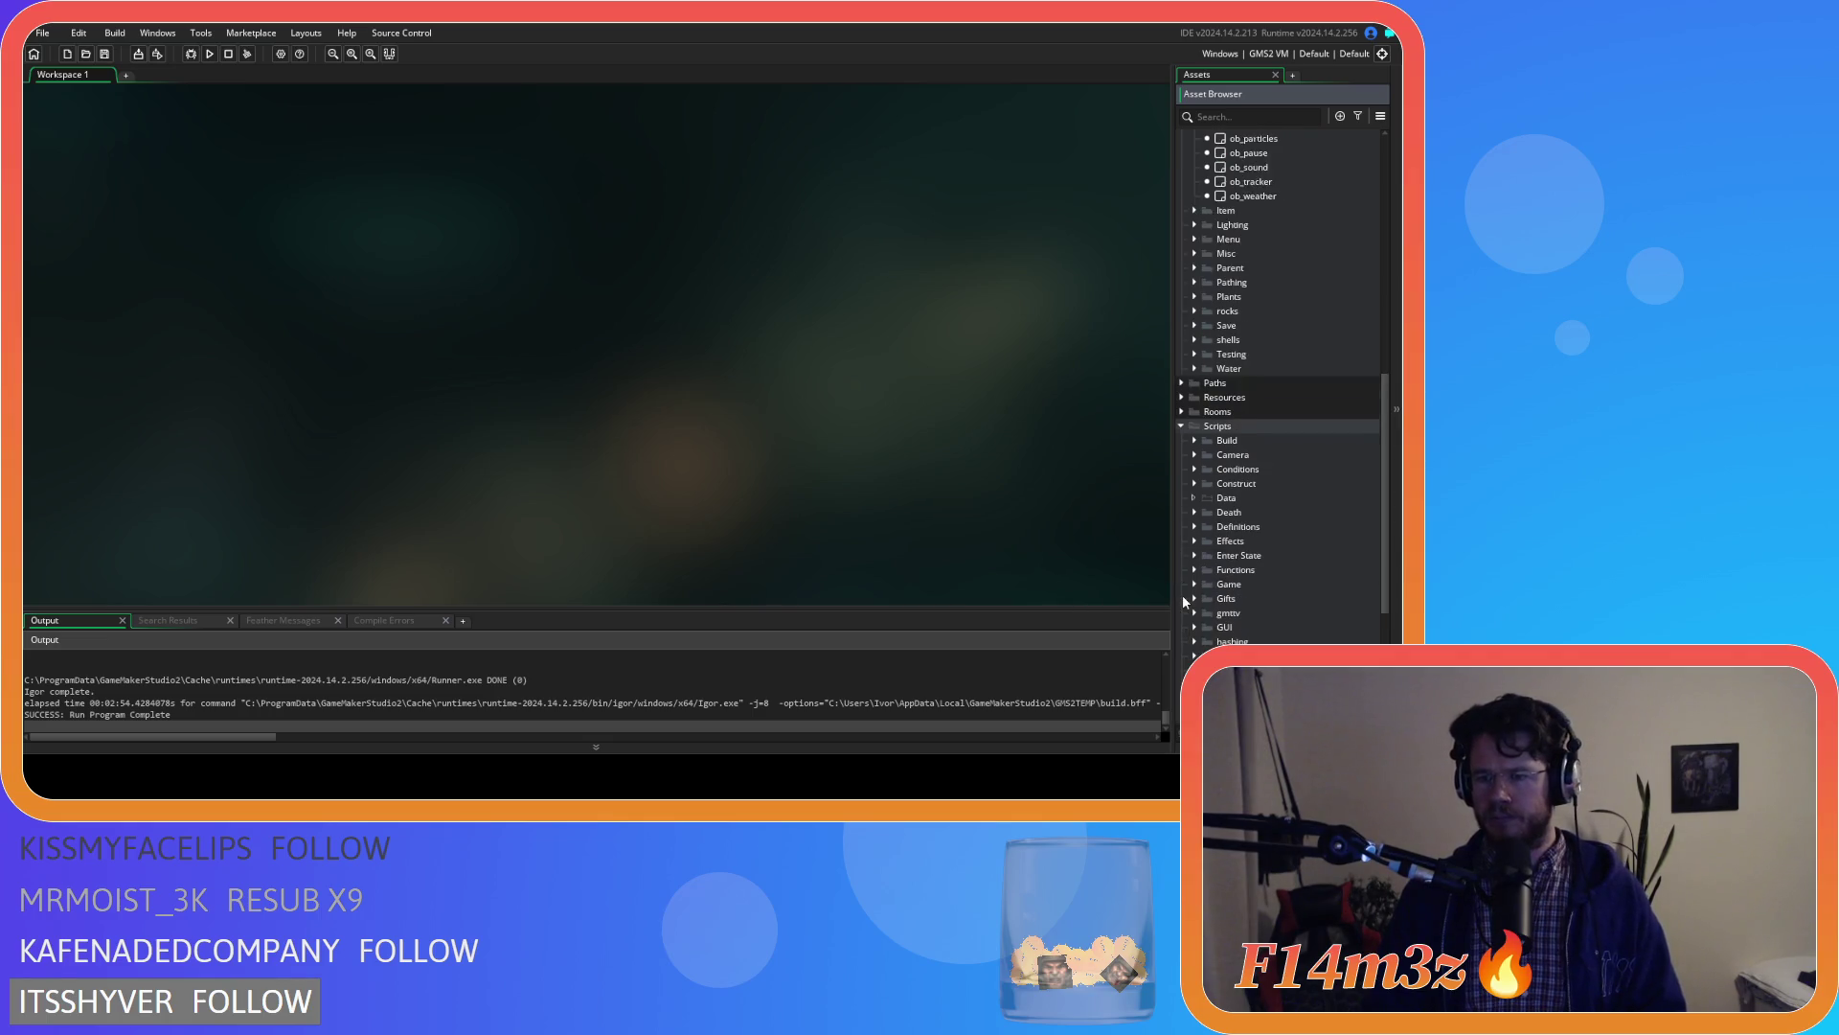
{"action": "scroll", "coordinate": [1187, 565], "scroll_direction": "down", "scroll_amount": 10}
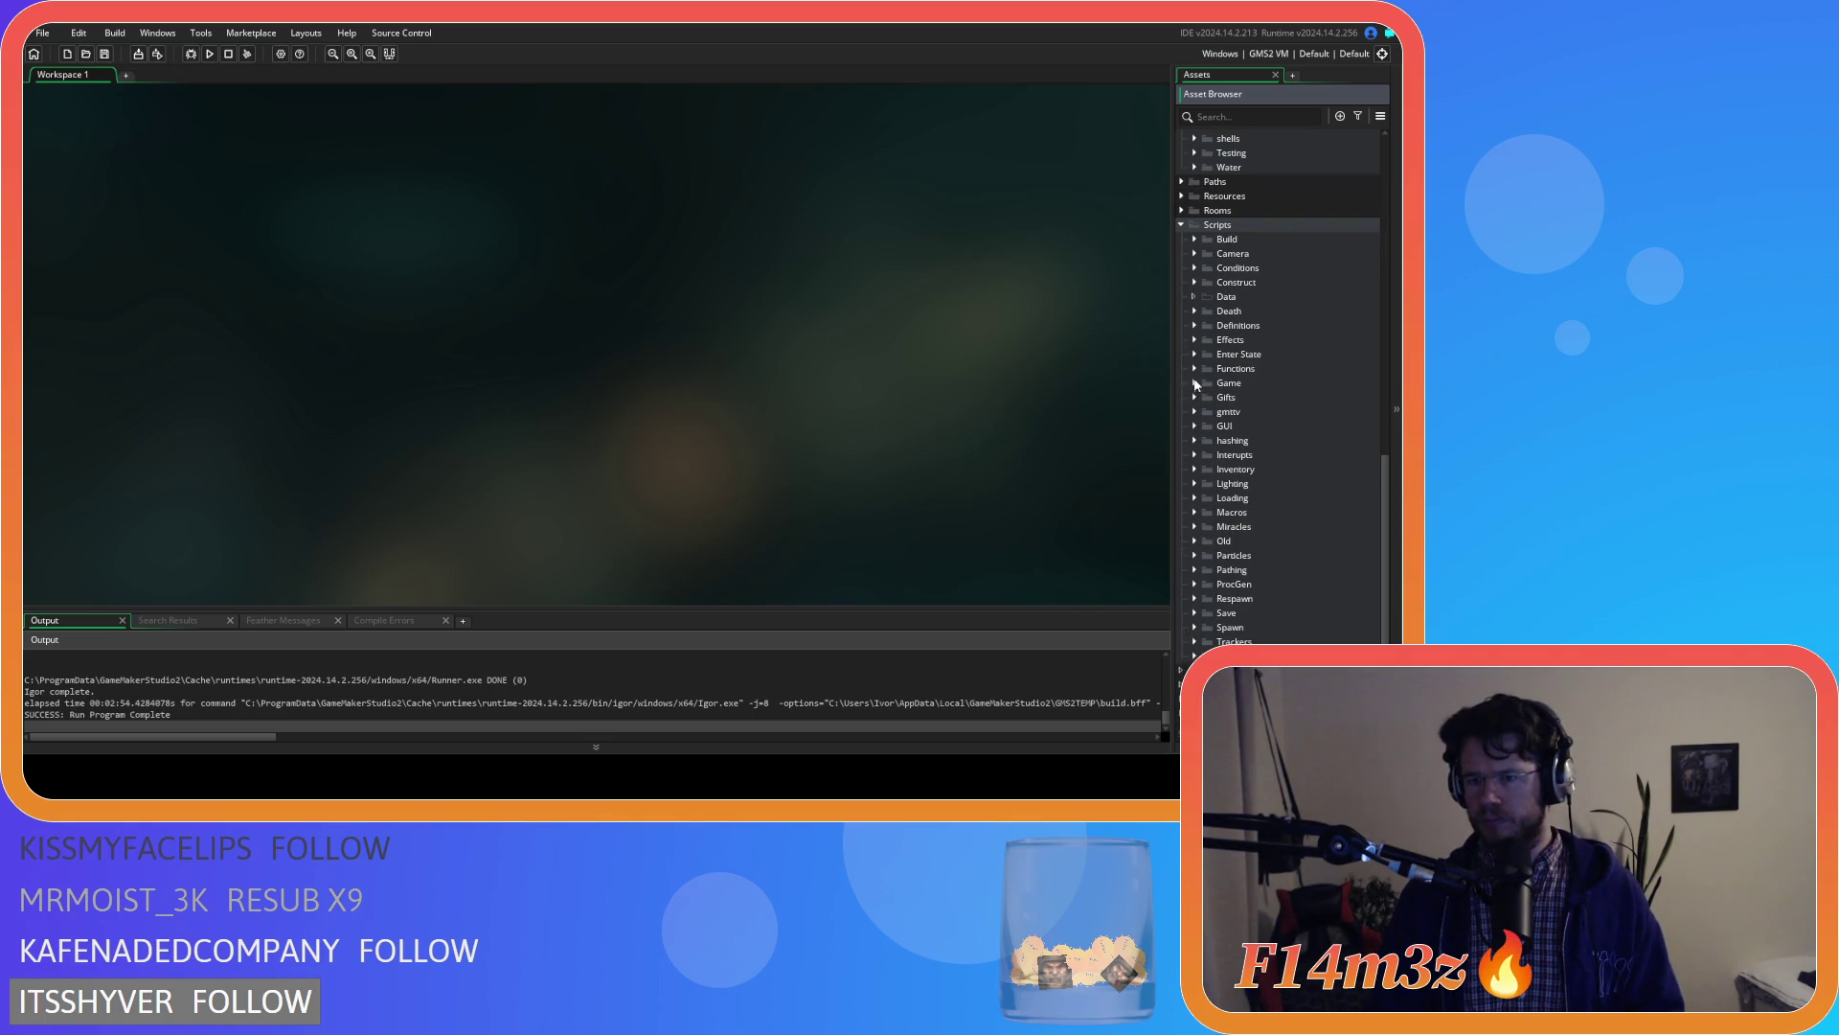
{"action": "double_click", "coordinate": [1198, 382]}
{"action": "scroll", "coordinate": [1245, 523], "scroll_direction": "down", "scroll_amount": 4}
{"action": "scroll", "coordinate": [1244, 522], "scroll_direction": "down", "scroll_amount": 4}
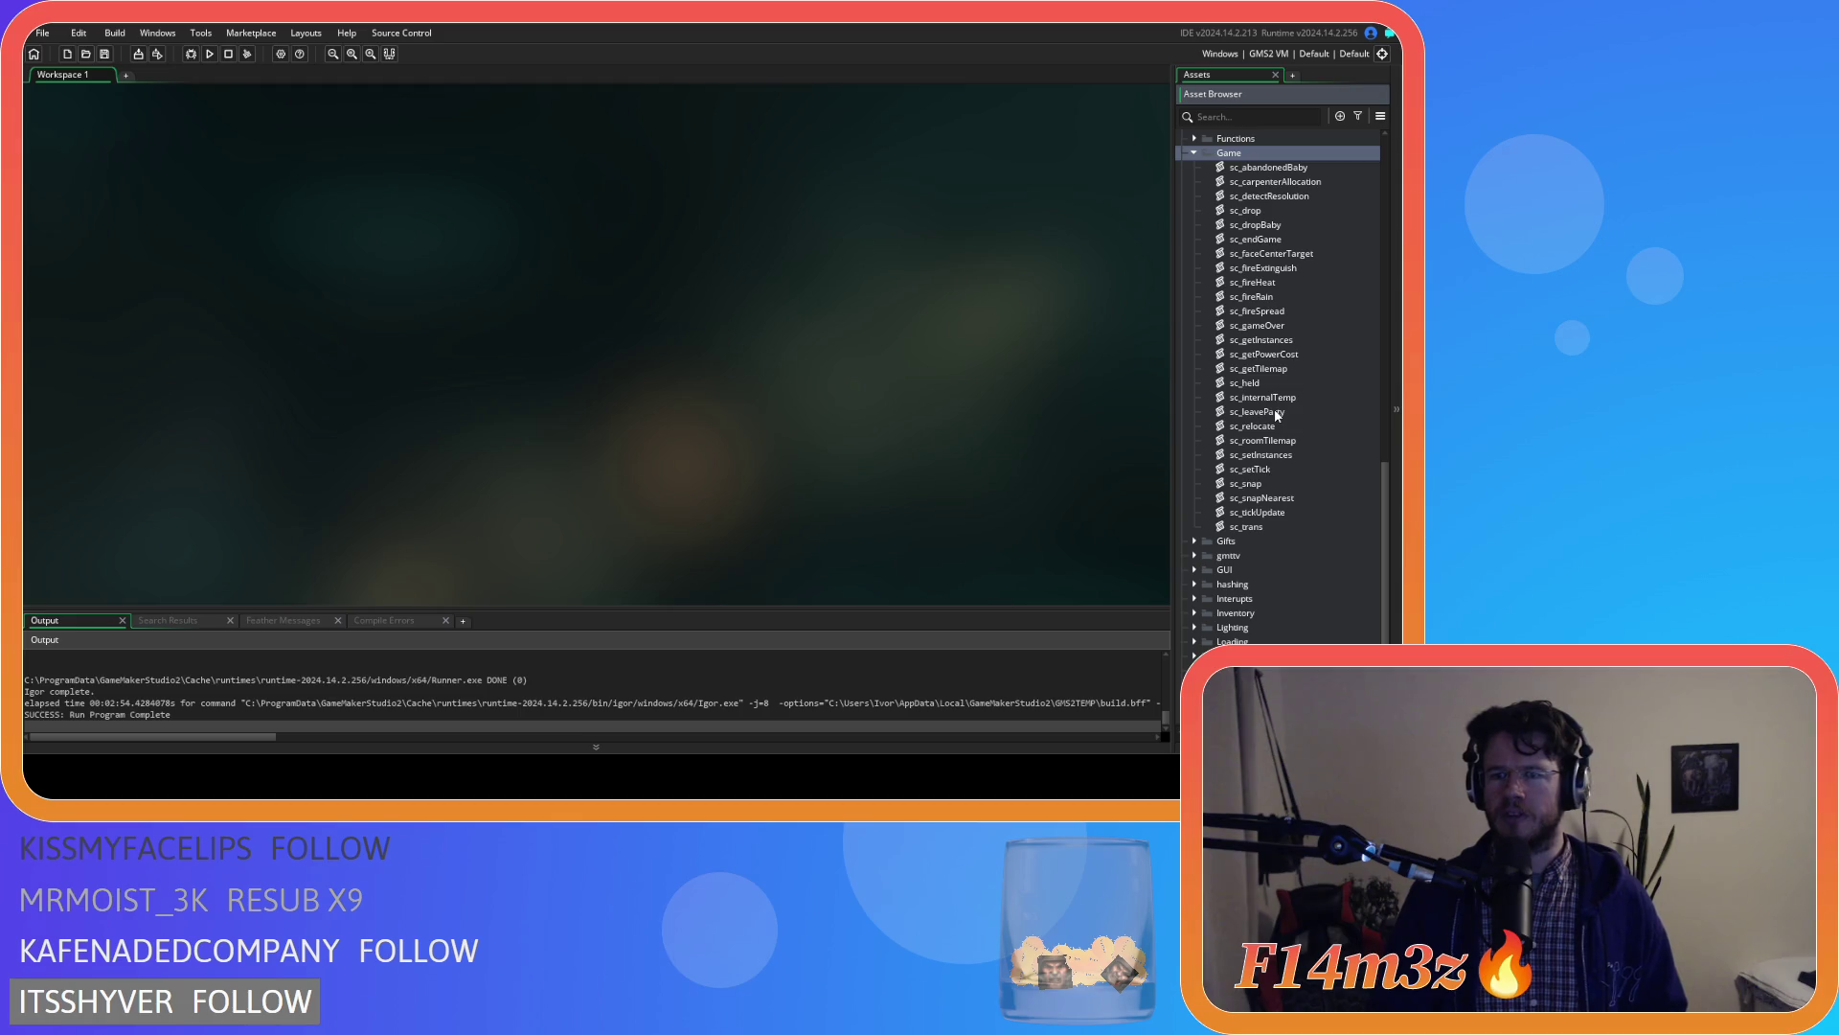
{"action": "double_click", "coordinate": [1235, 397]}
Review the global.temp<0 condition on line 29, then open the ob_hut object
{"action": "scroll", "coordinate": [479, 364], "scroll_direction": "down", "scroll_amount": 5}
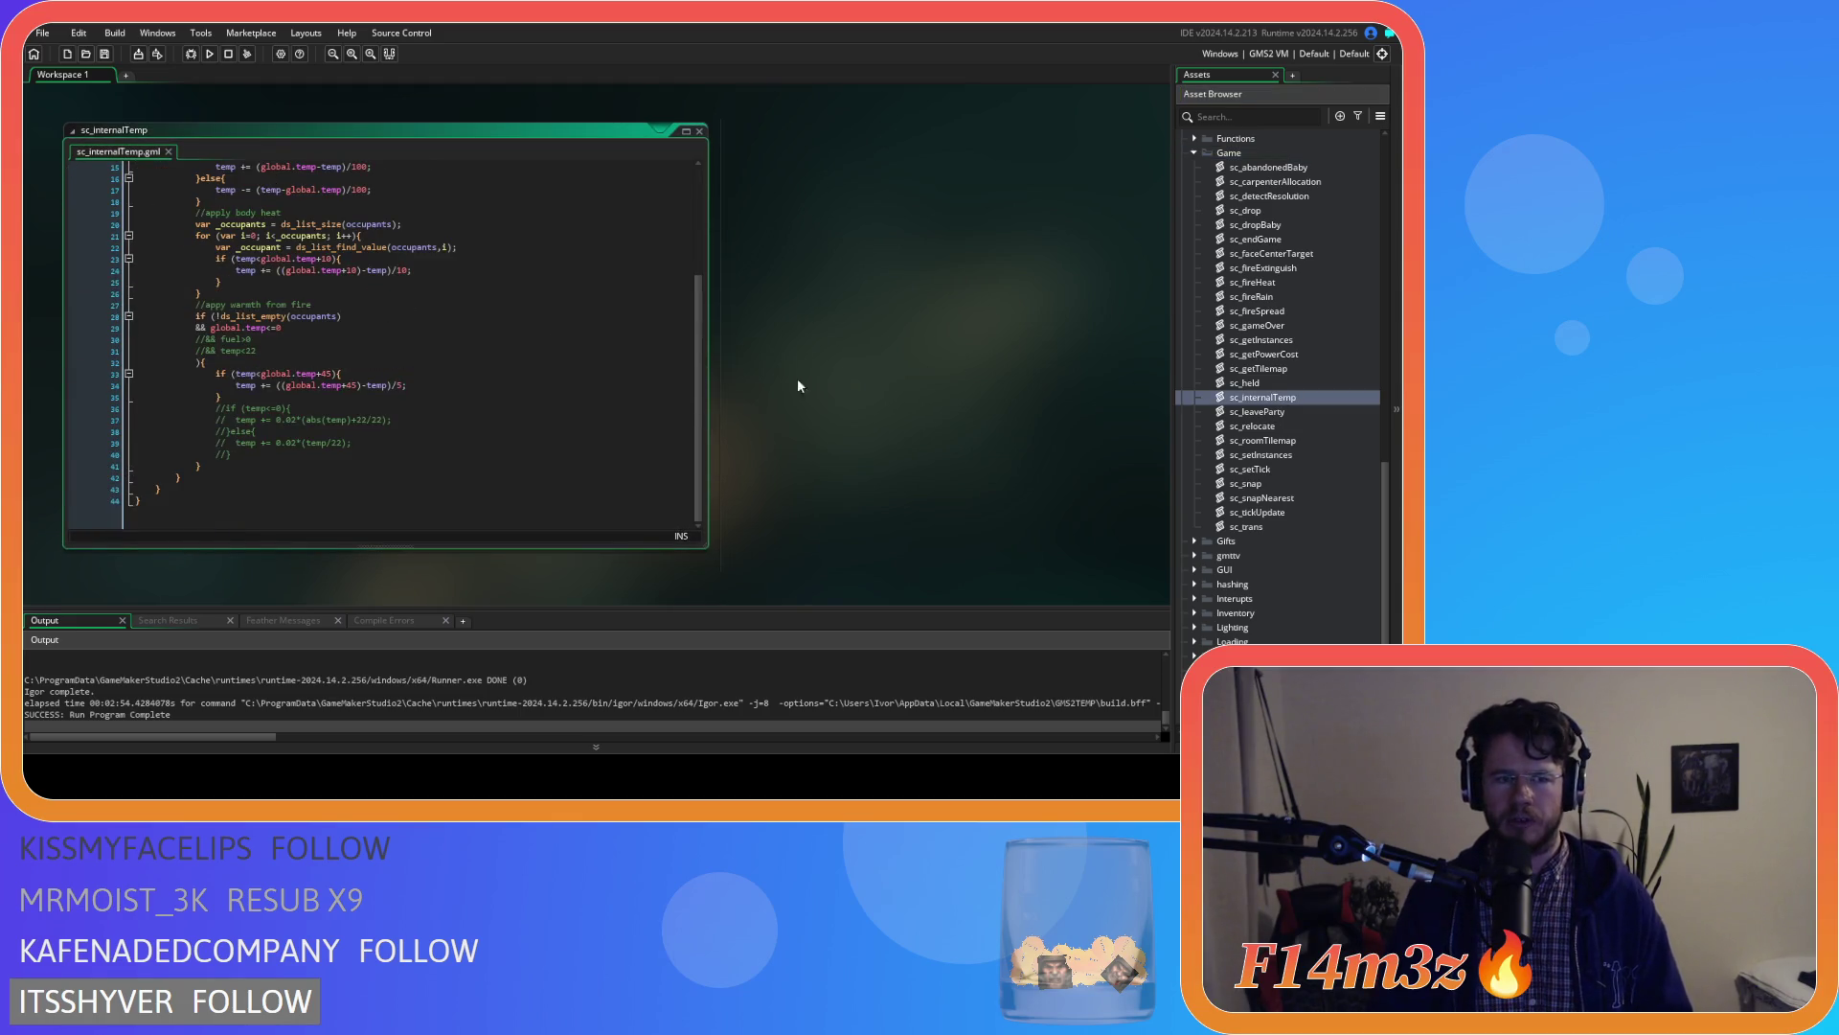
{"action": "scroll", "coordinate": [927, 401], "scroll_direction": "up", "scroll_amount": 1}
{"action": "left_click", "coordinate": [507, 374]}
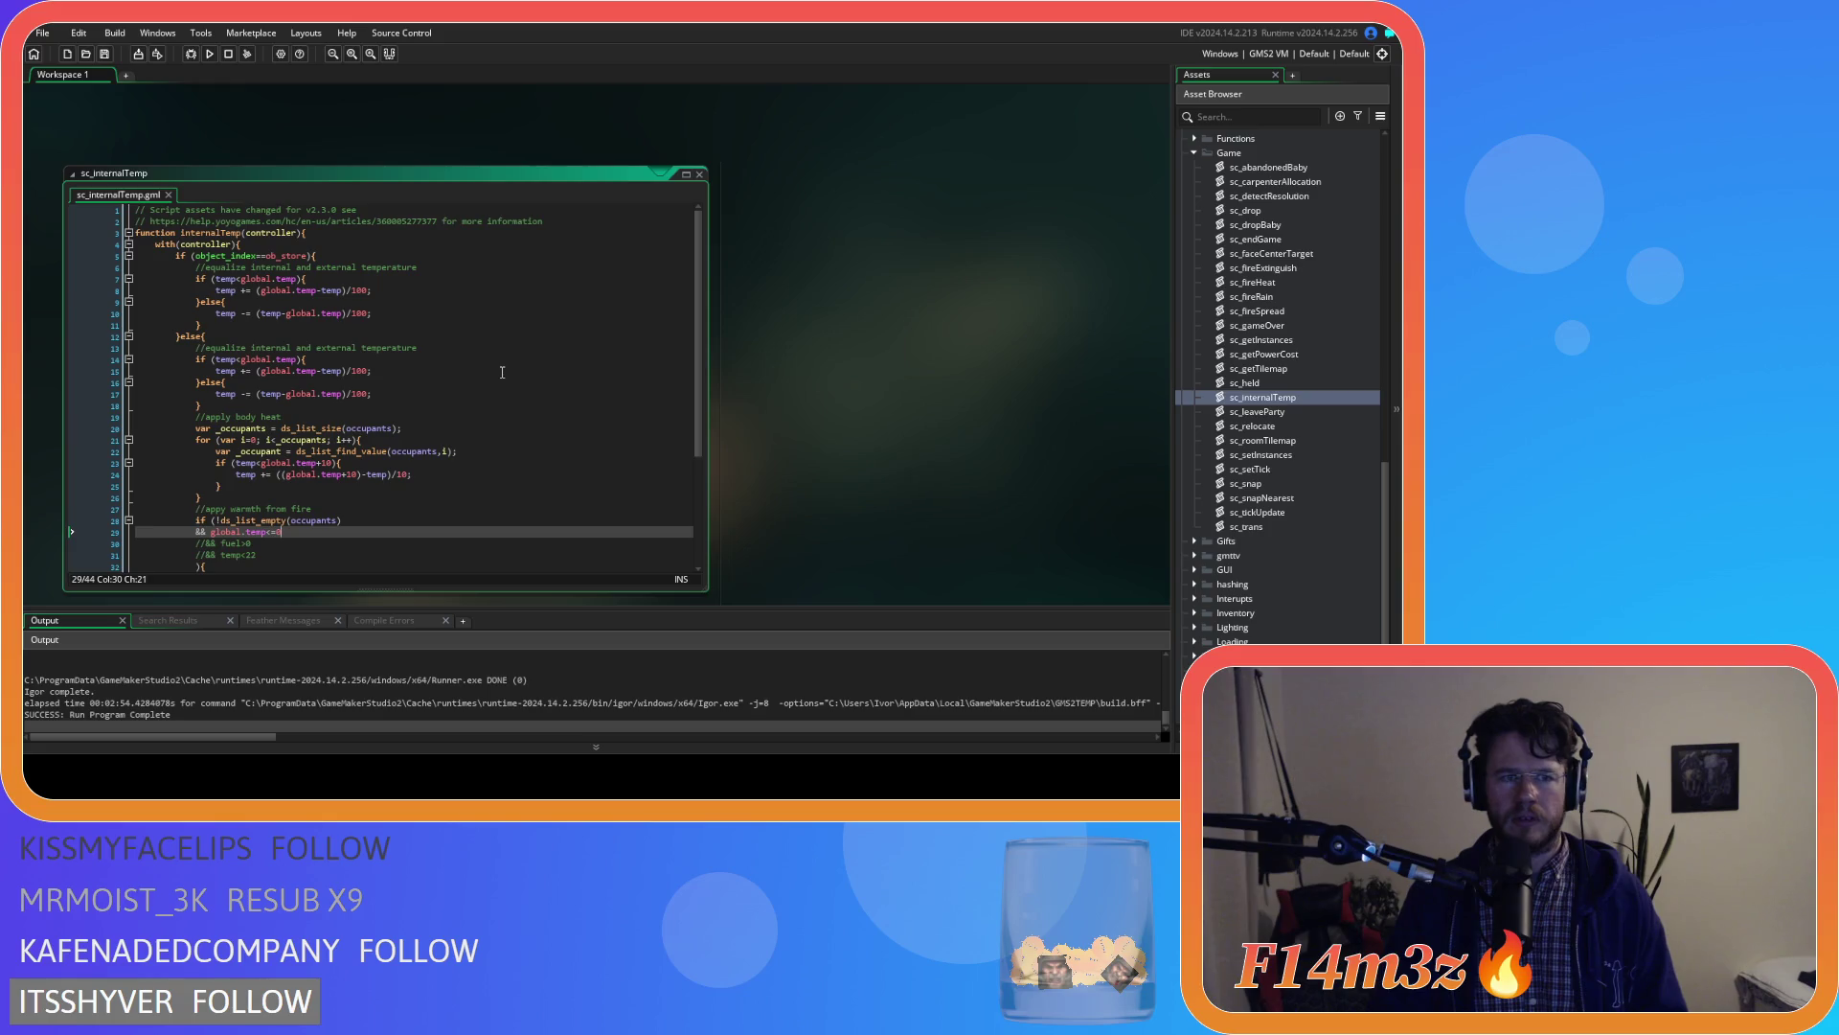
{"action": "scroll", "coordinate": [1293, 392], "scroll_direction": "up", "scroll_amount": 10}
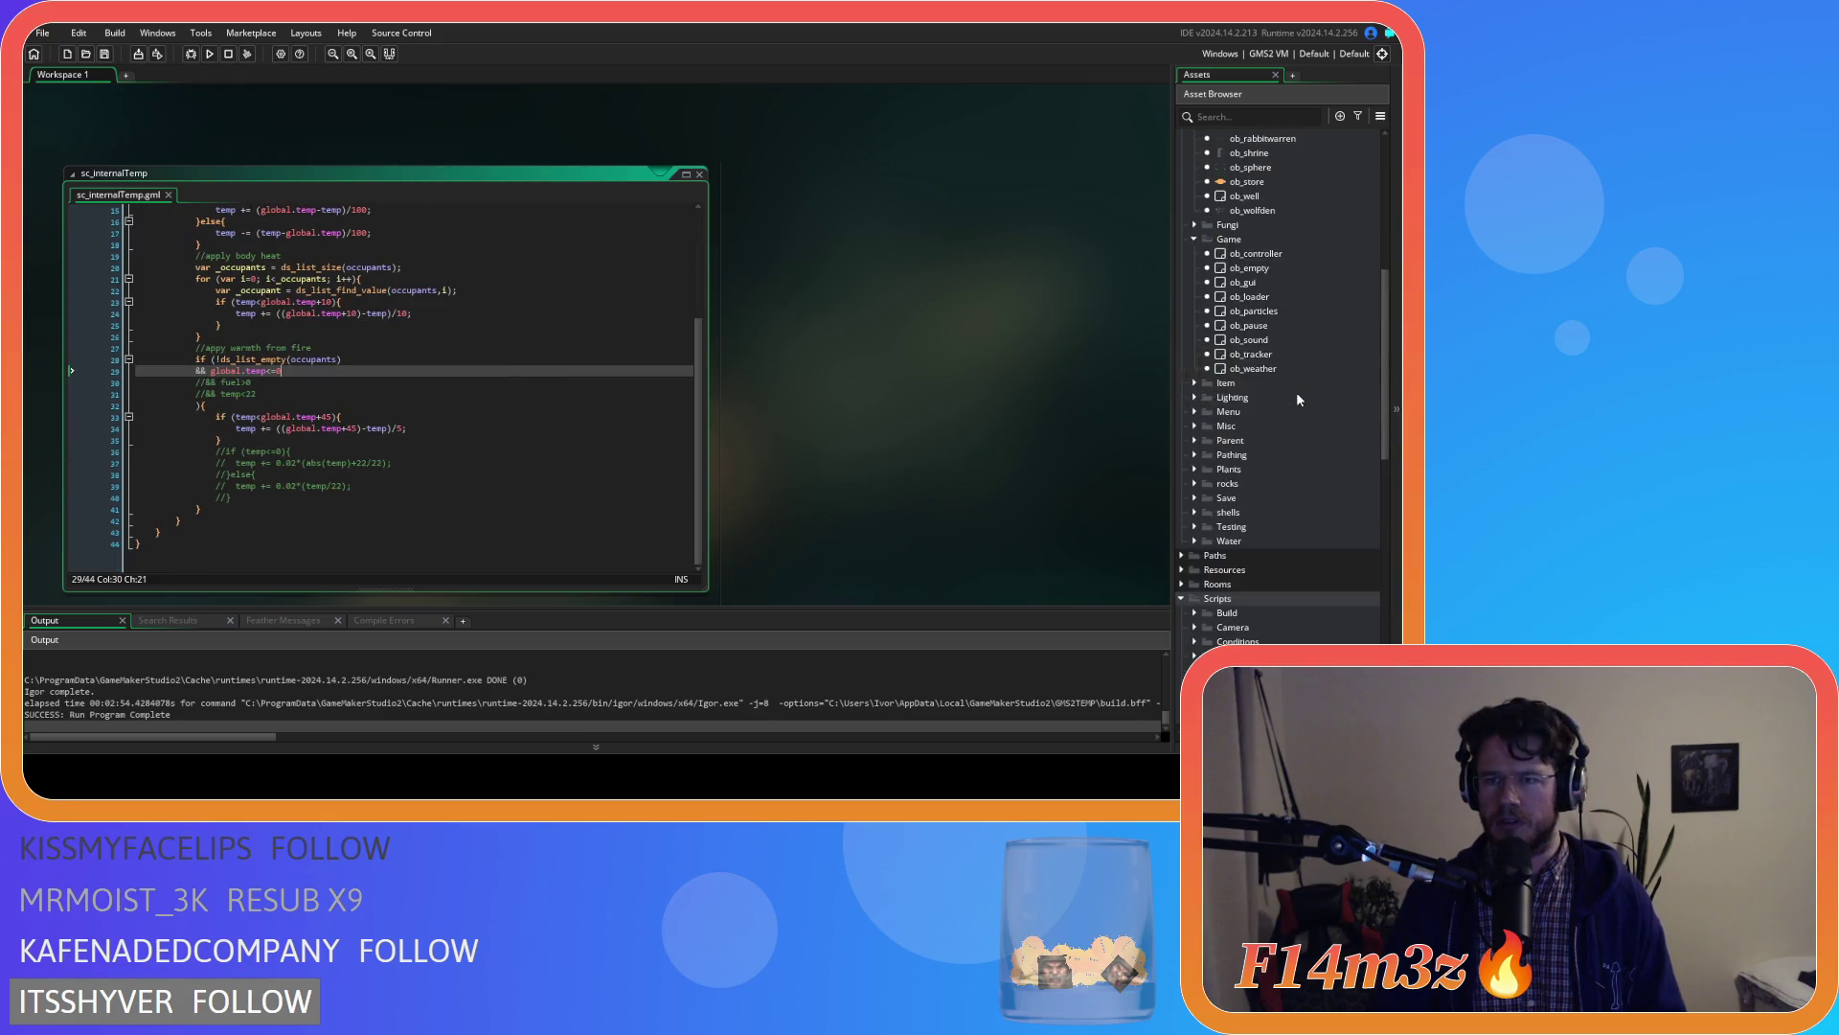
{"action": "double_click", "coordinate": [1263, 340]}
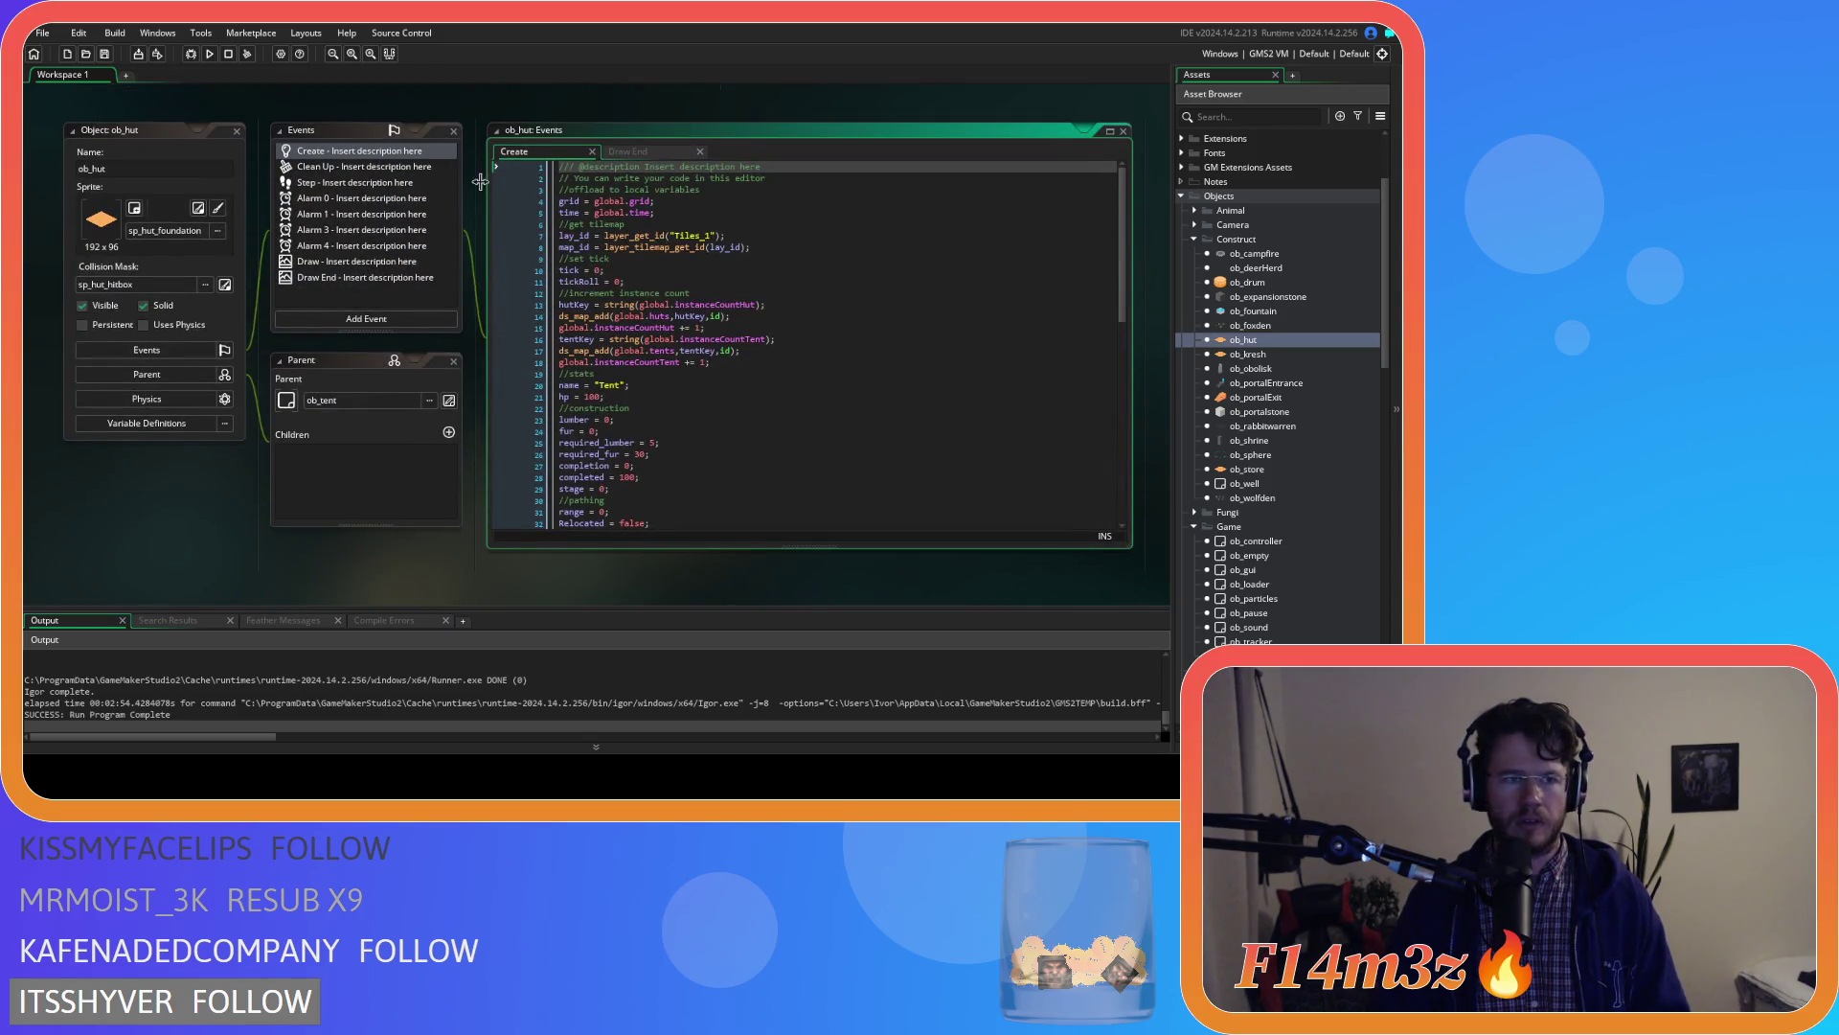
Open ob_hut's Step event and look over its internalTemp call and smoke condition lines
{"action": "left_click", "coordinate": [688, 151]}
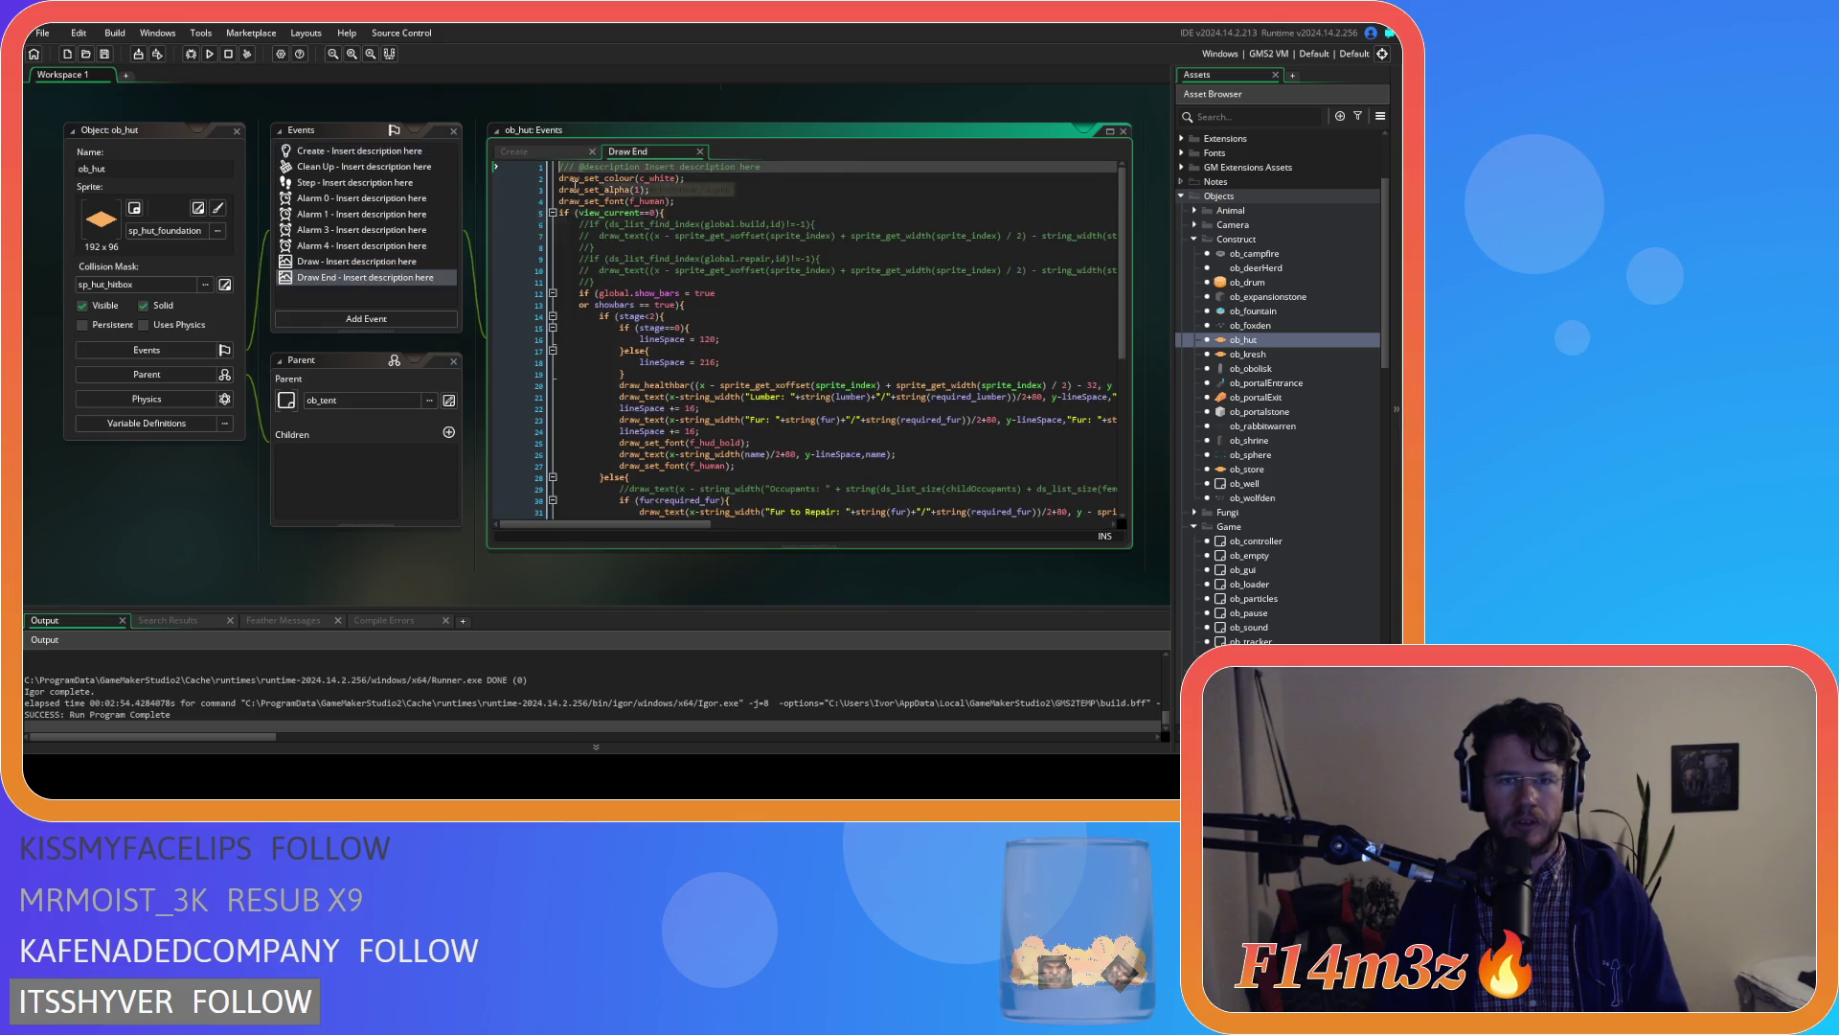
{"action": "double_click", "coordinate": [347, 183]}
{"action": "scroll", "coordinate": [1092, 367], "scroll_direction": "down", "scroll_amount": 3}
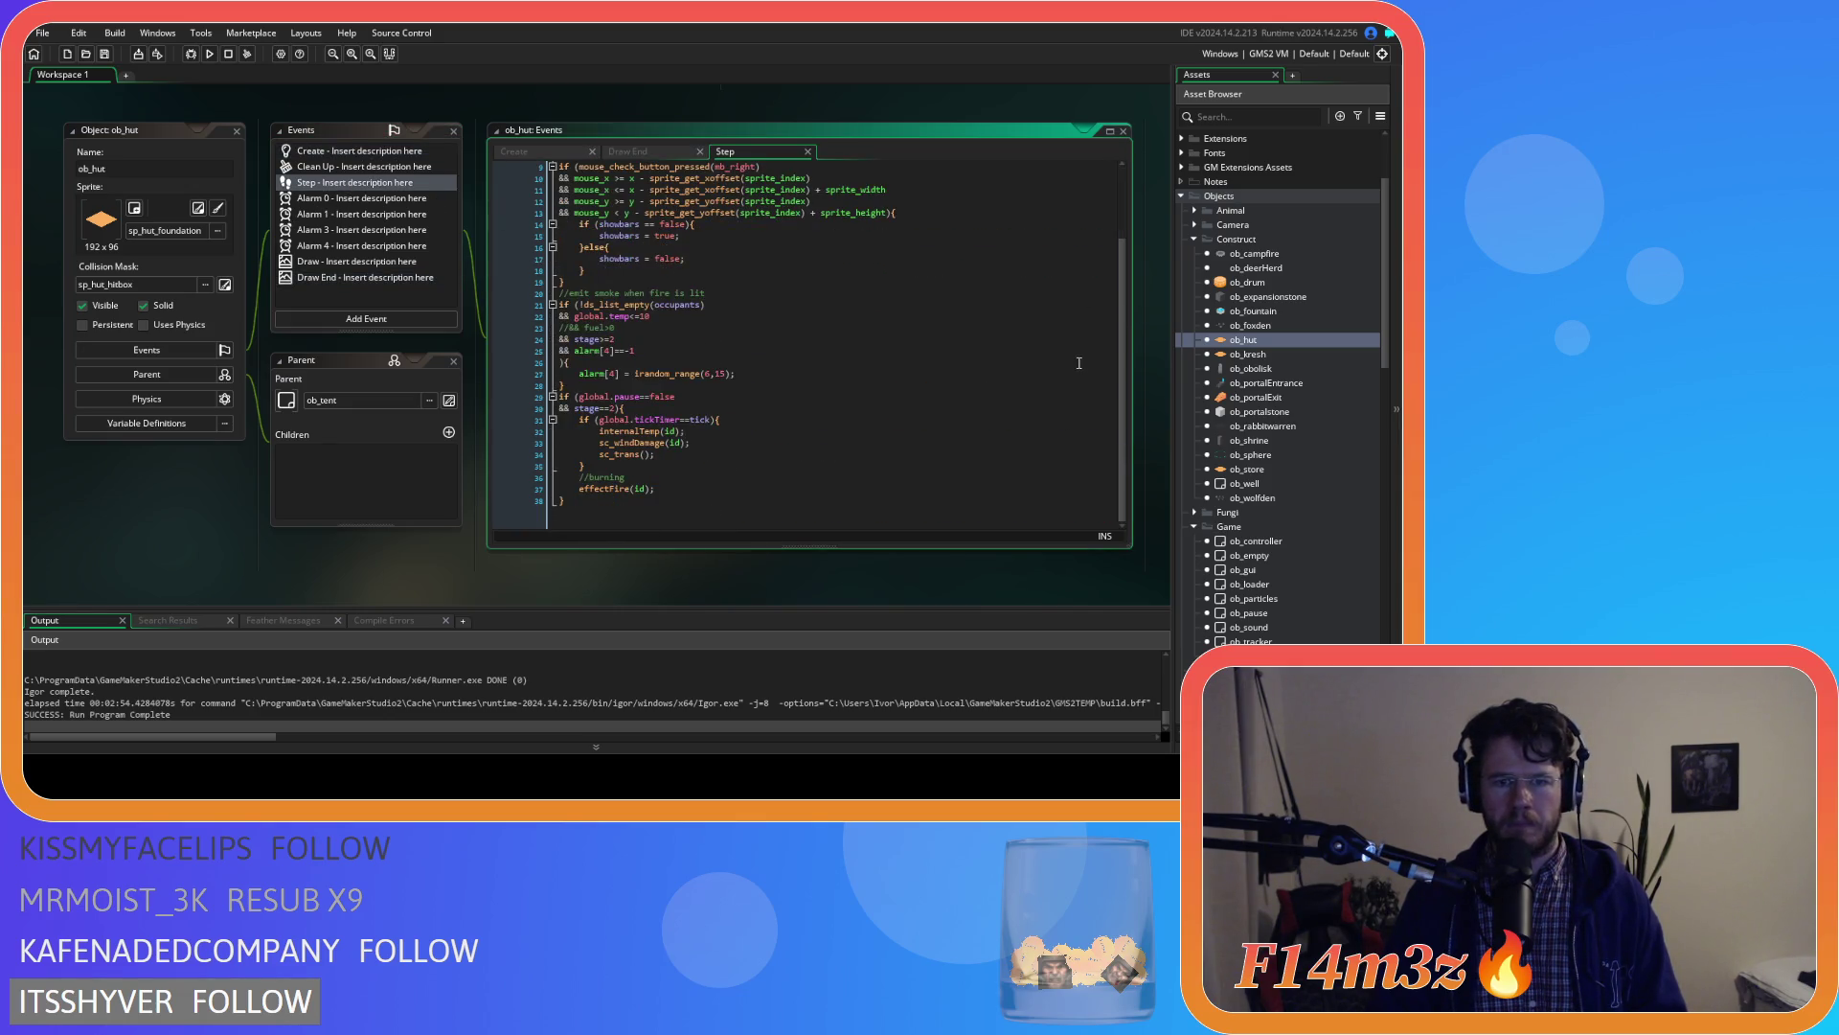
{"action": "left_click", "coordinate": [600, 431]}
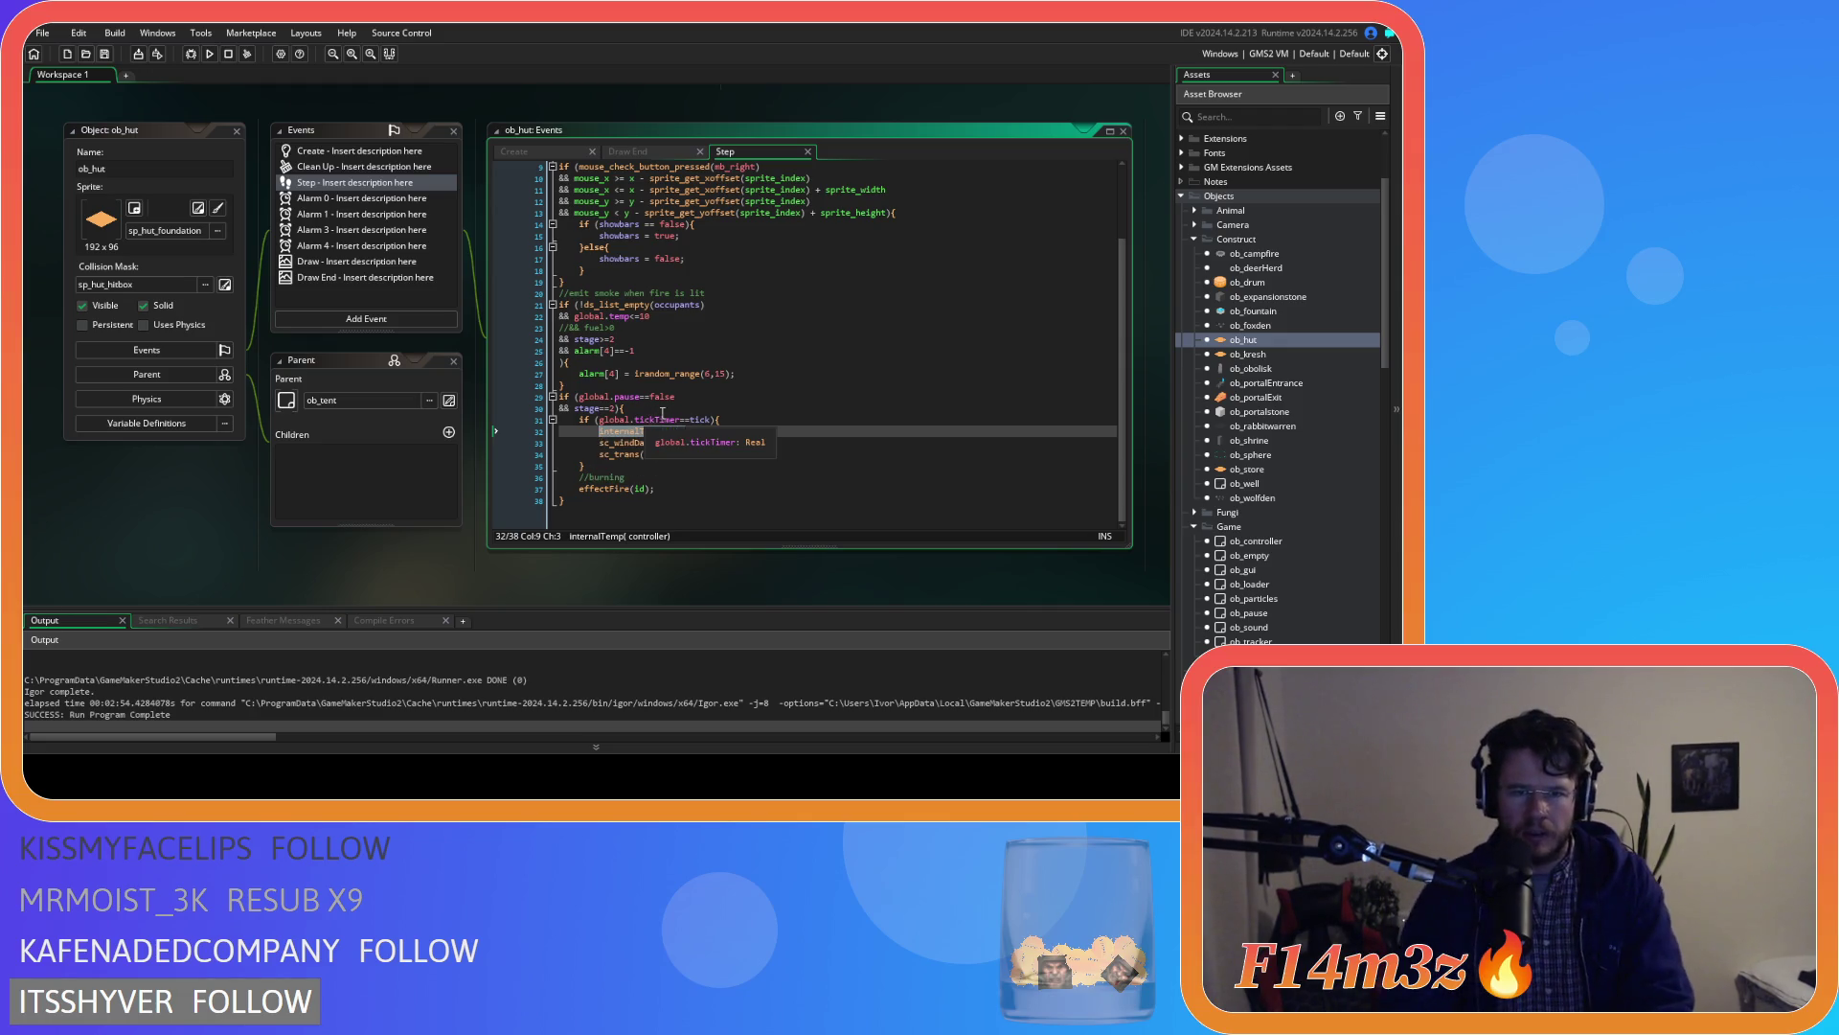
{"action": "scroll", "coordinate": [699, 391], "scroll_direction": "up", "scroll_amount": 3}
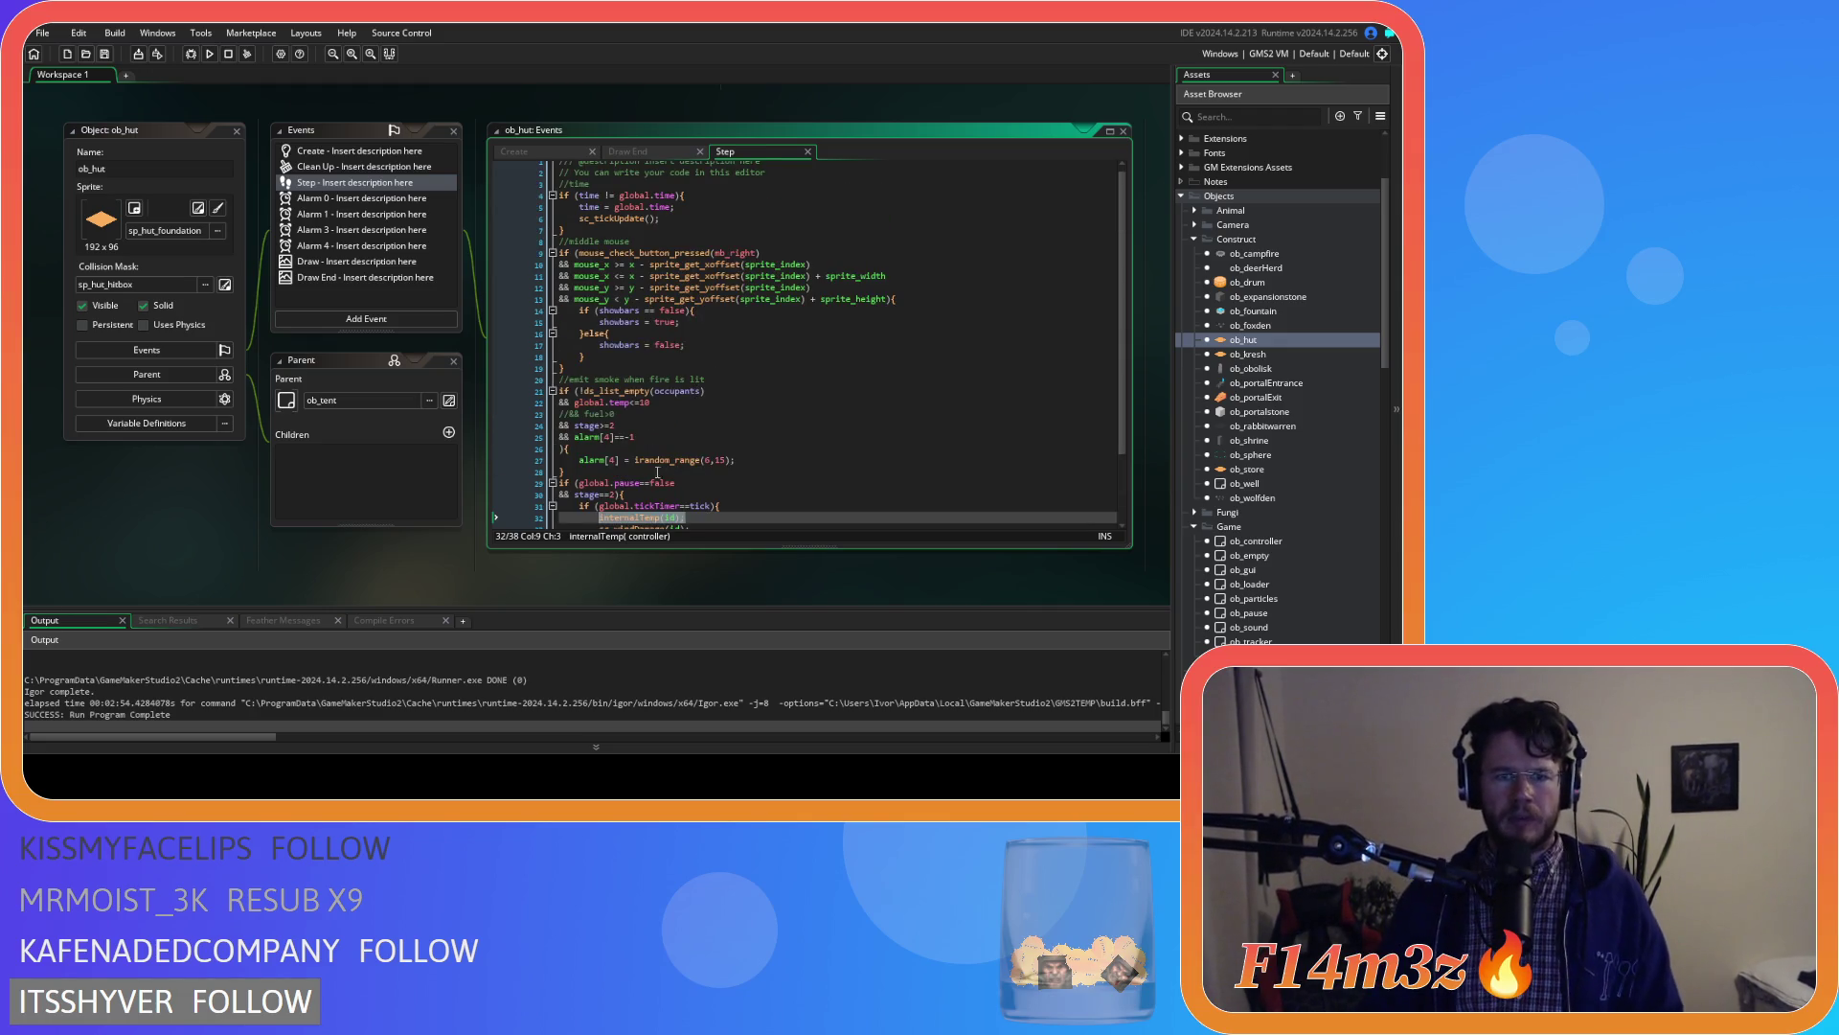
{"action": "scroll", "coordinate": [631, 478], "scroll_direction": "down", "scroll_amount": 3}
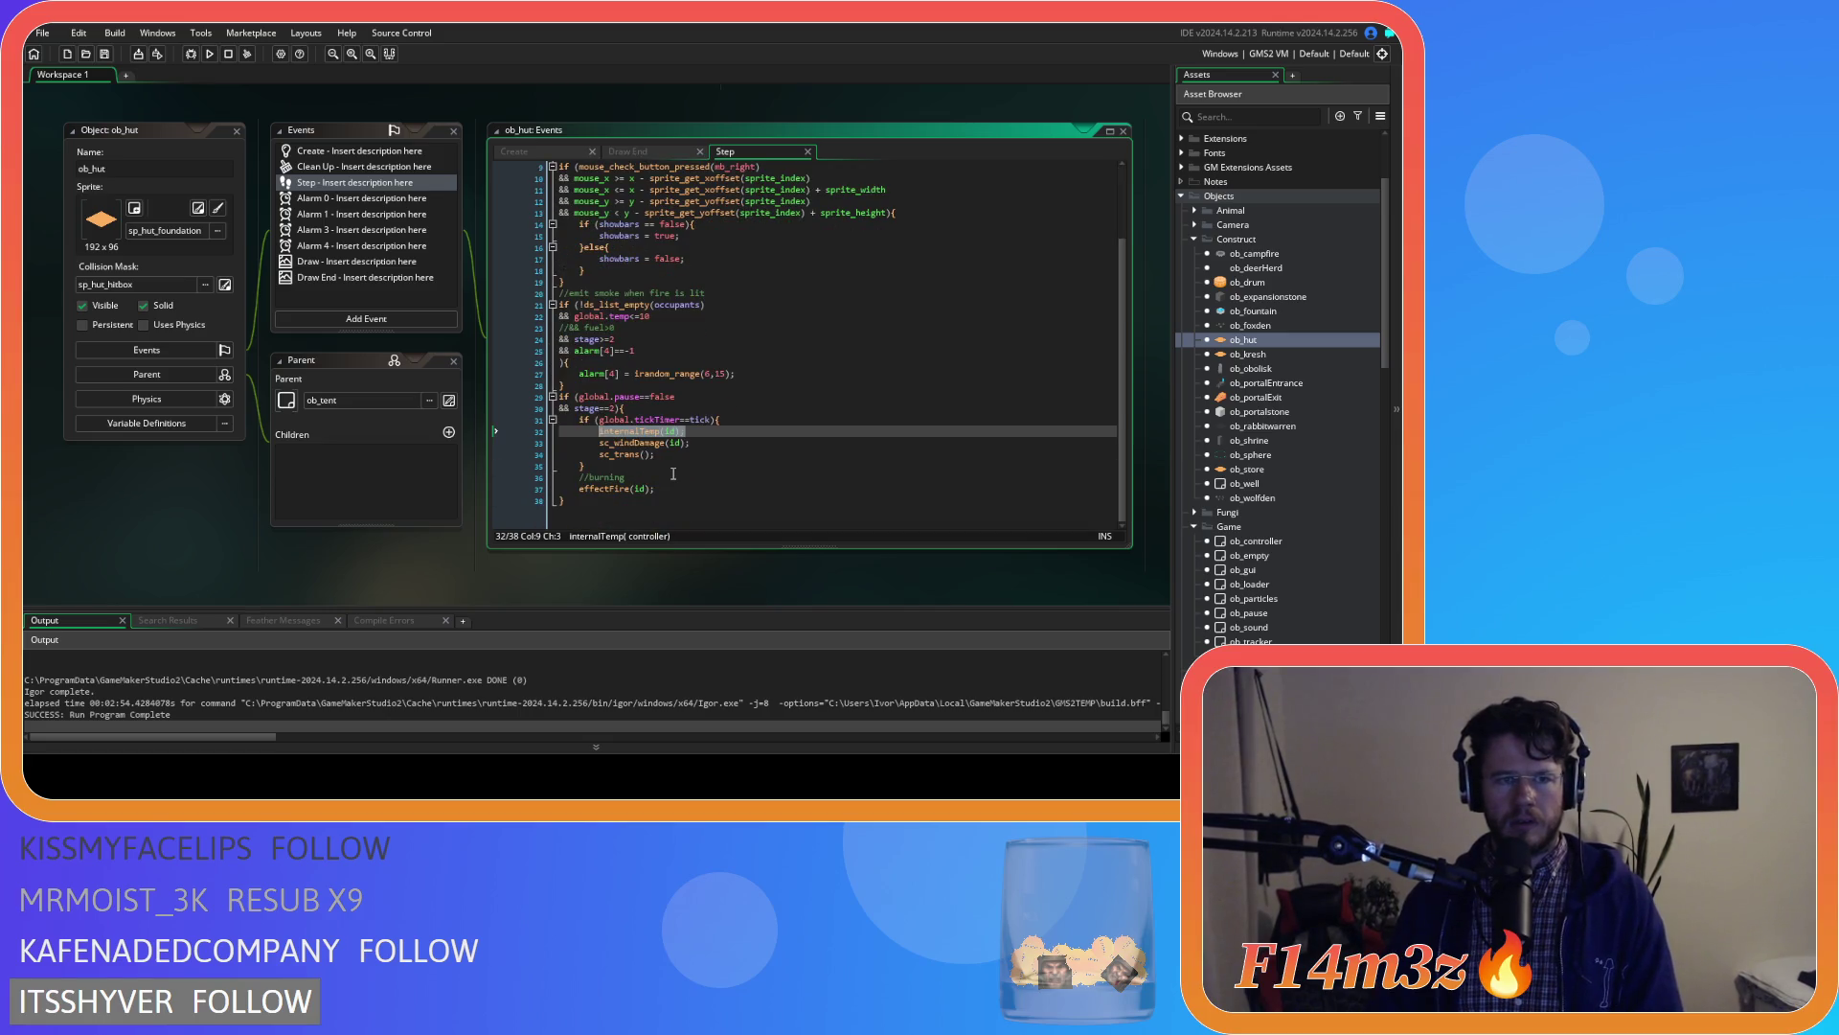
{"action": "left_click", "coordinate": [599, 386]}
{"action": "mouse_move", "coordinate": [599, 386]}
{"action": "left_mouse_down"}
{"action": "mouse_move", "coordinate": [580, 312]}
{"action": "mouse_move", "coordinate": [583, 334]}
{"action": "left_mouse_up"}
Change the hut's smoke temperature threshold from global.temp<=10 to <=0 and save
{"action": "left_click", "coordinate": [645, 329]}
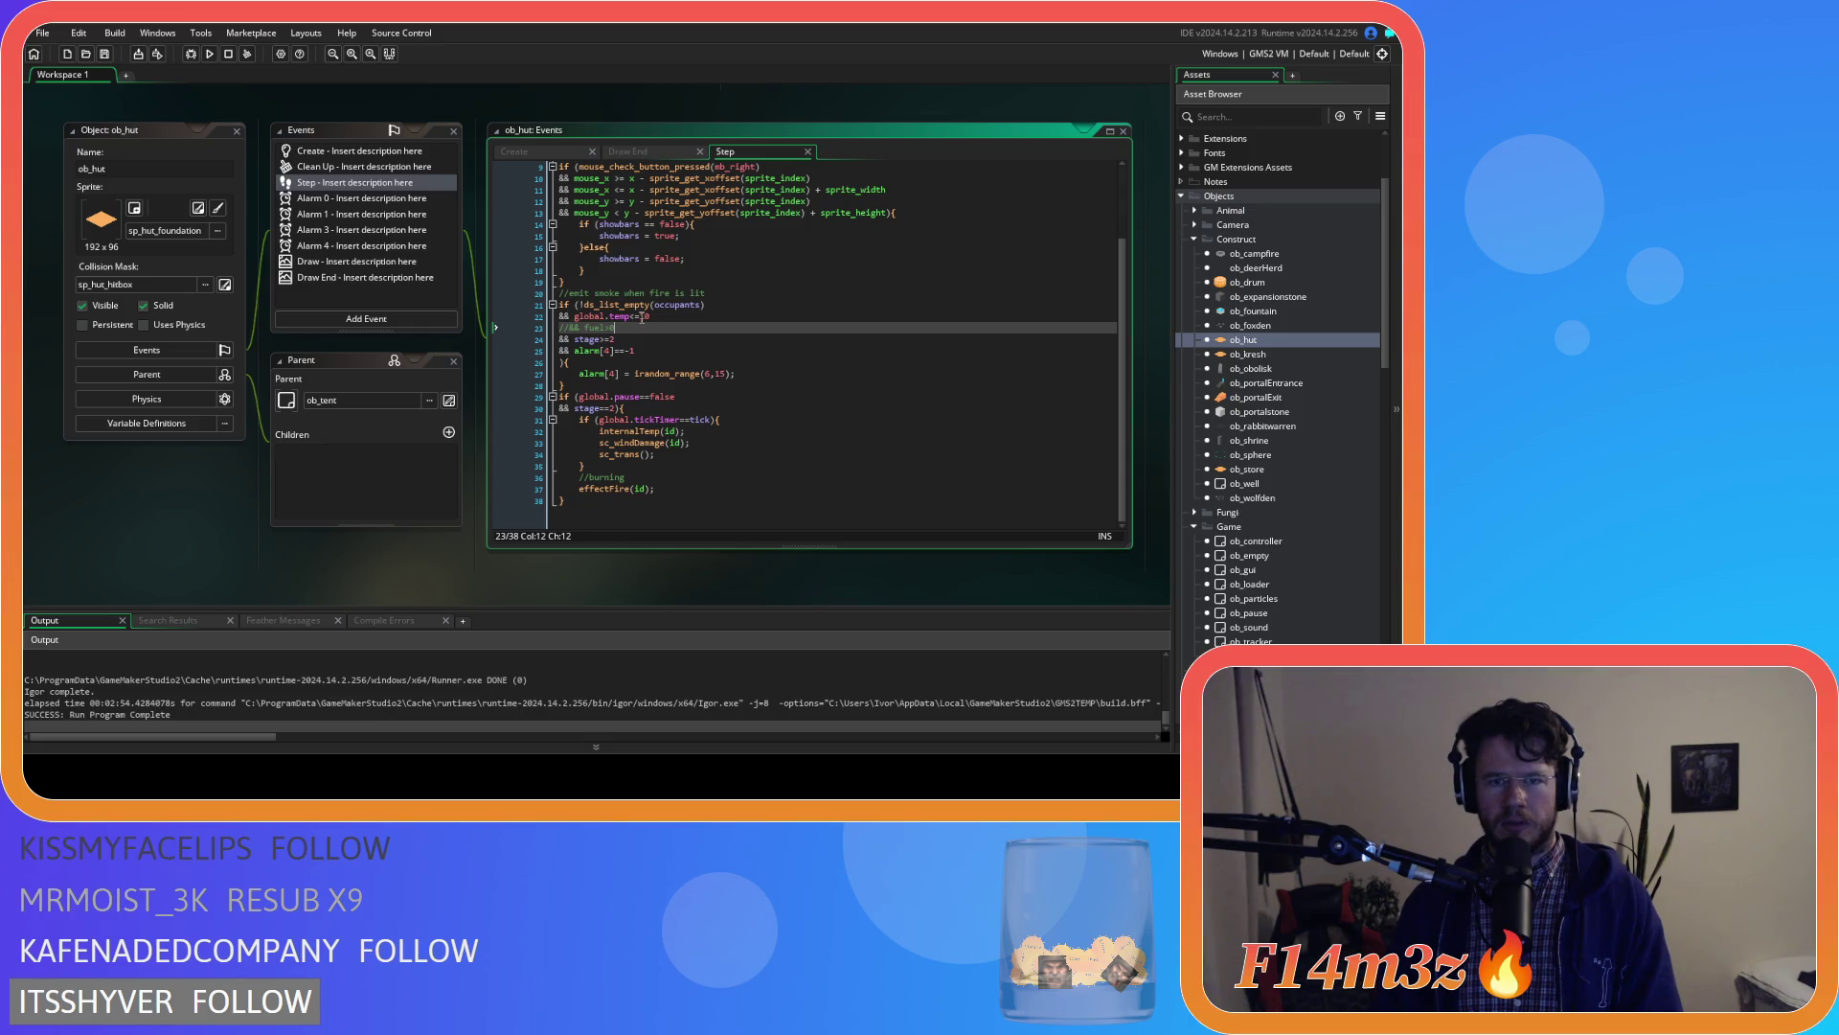
{"action": "double_click", "coordinate": [644, 316]}
{"action": "type", "text": "0"}
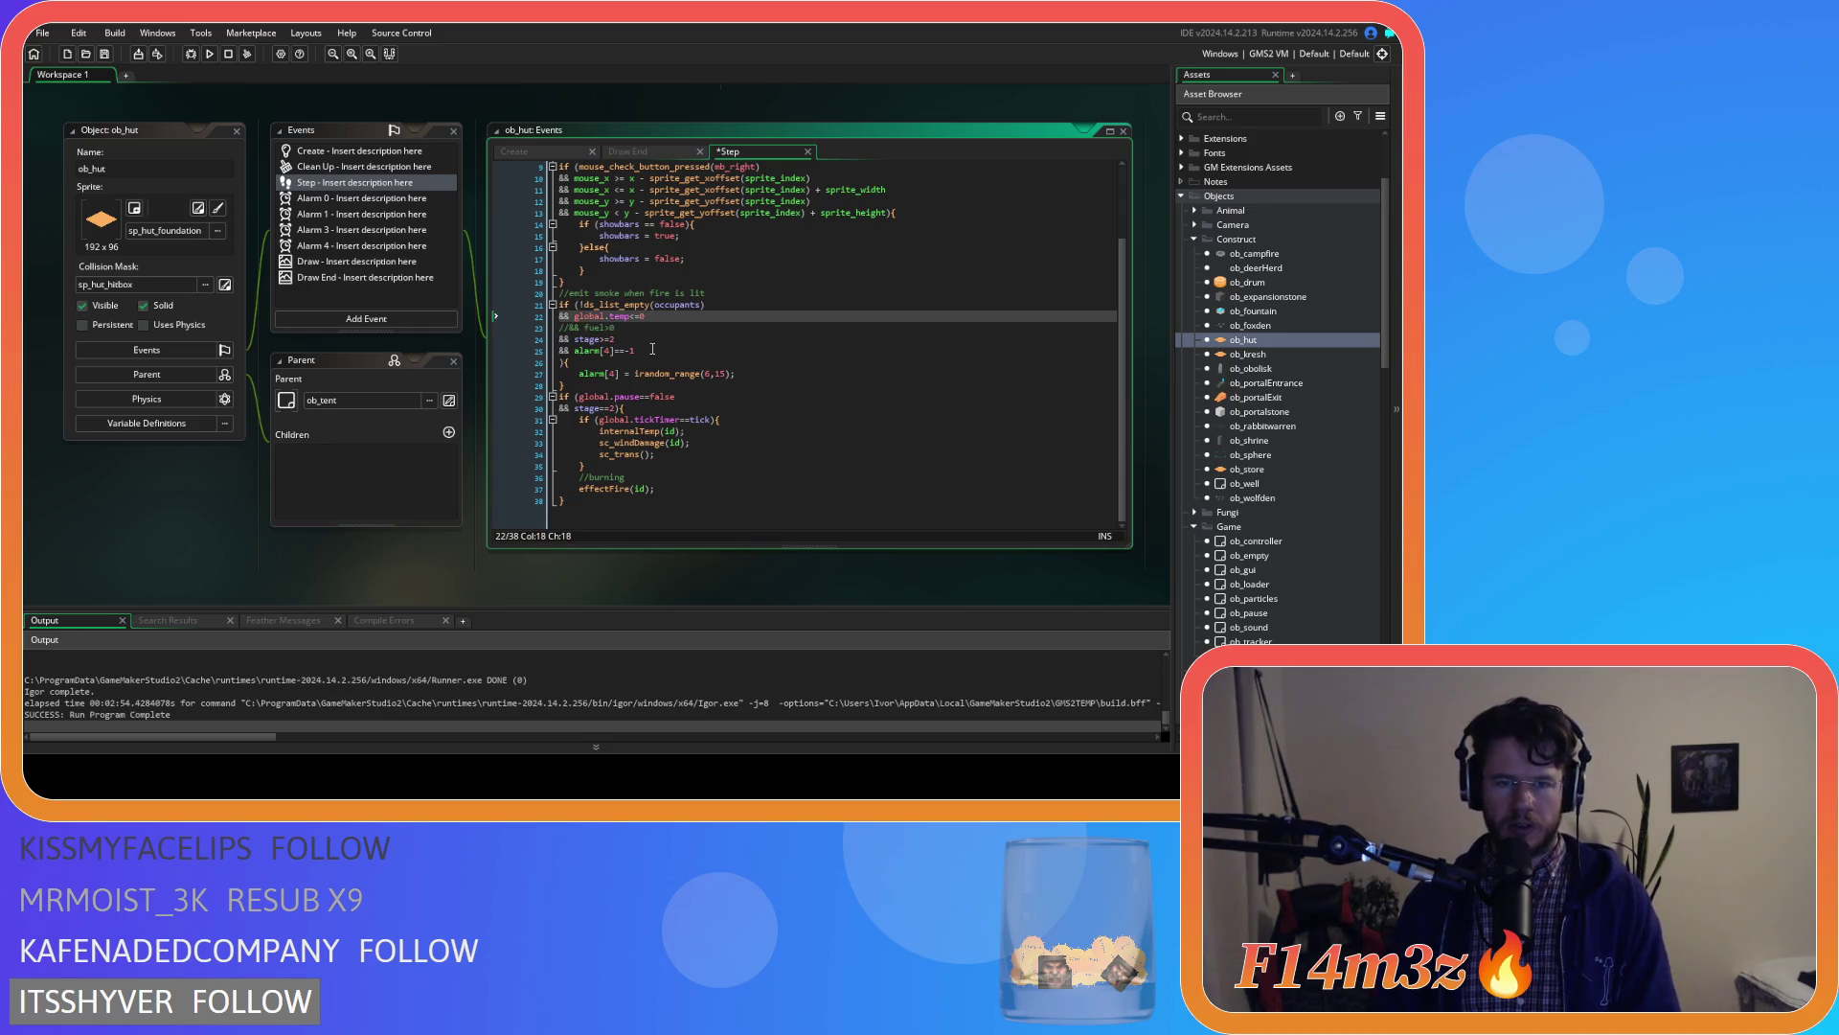
{"action": "key", "text": "ctrl+s"}
Remove the 'emit smoke when fire is lit' block from ob_hut's Step event
{"action": "left_click_drag", "start_coordinate": [572, 339], "coordinate": [644, 341]}
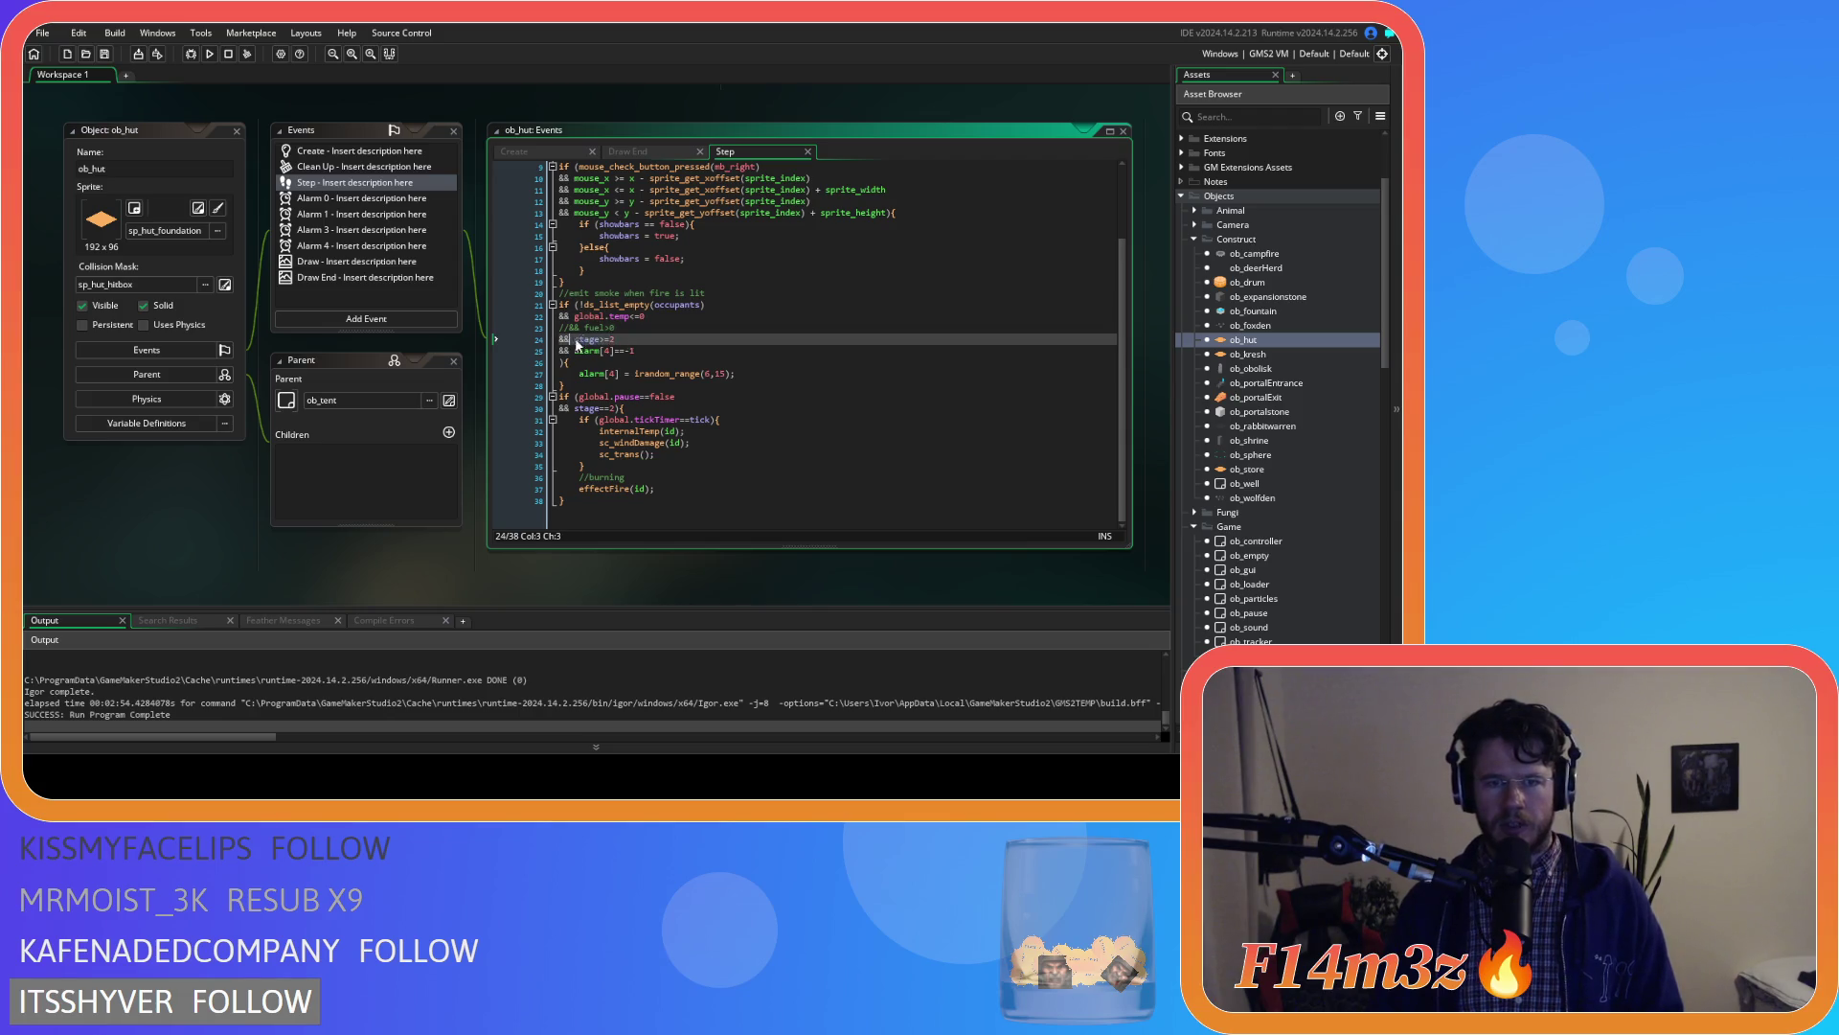
{"action": "type", "text": "&&"}
{"action": "left_click", "coordinate": [628, 363]}
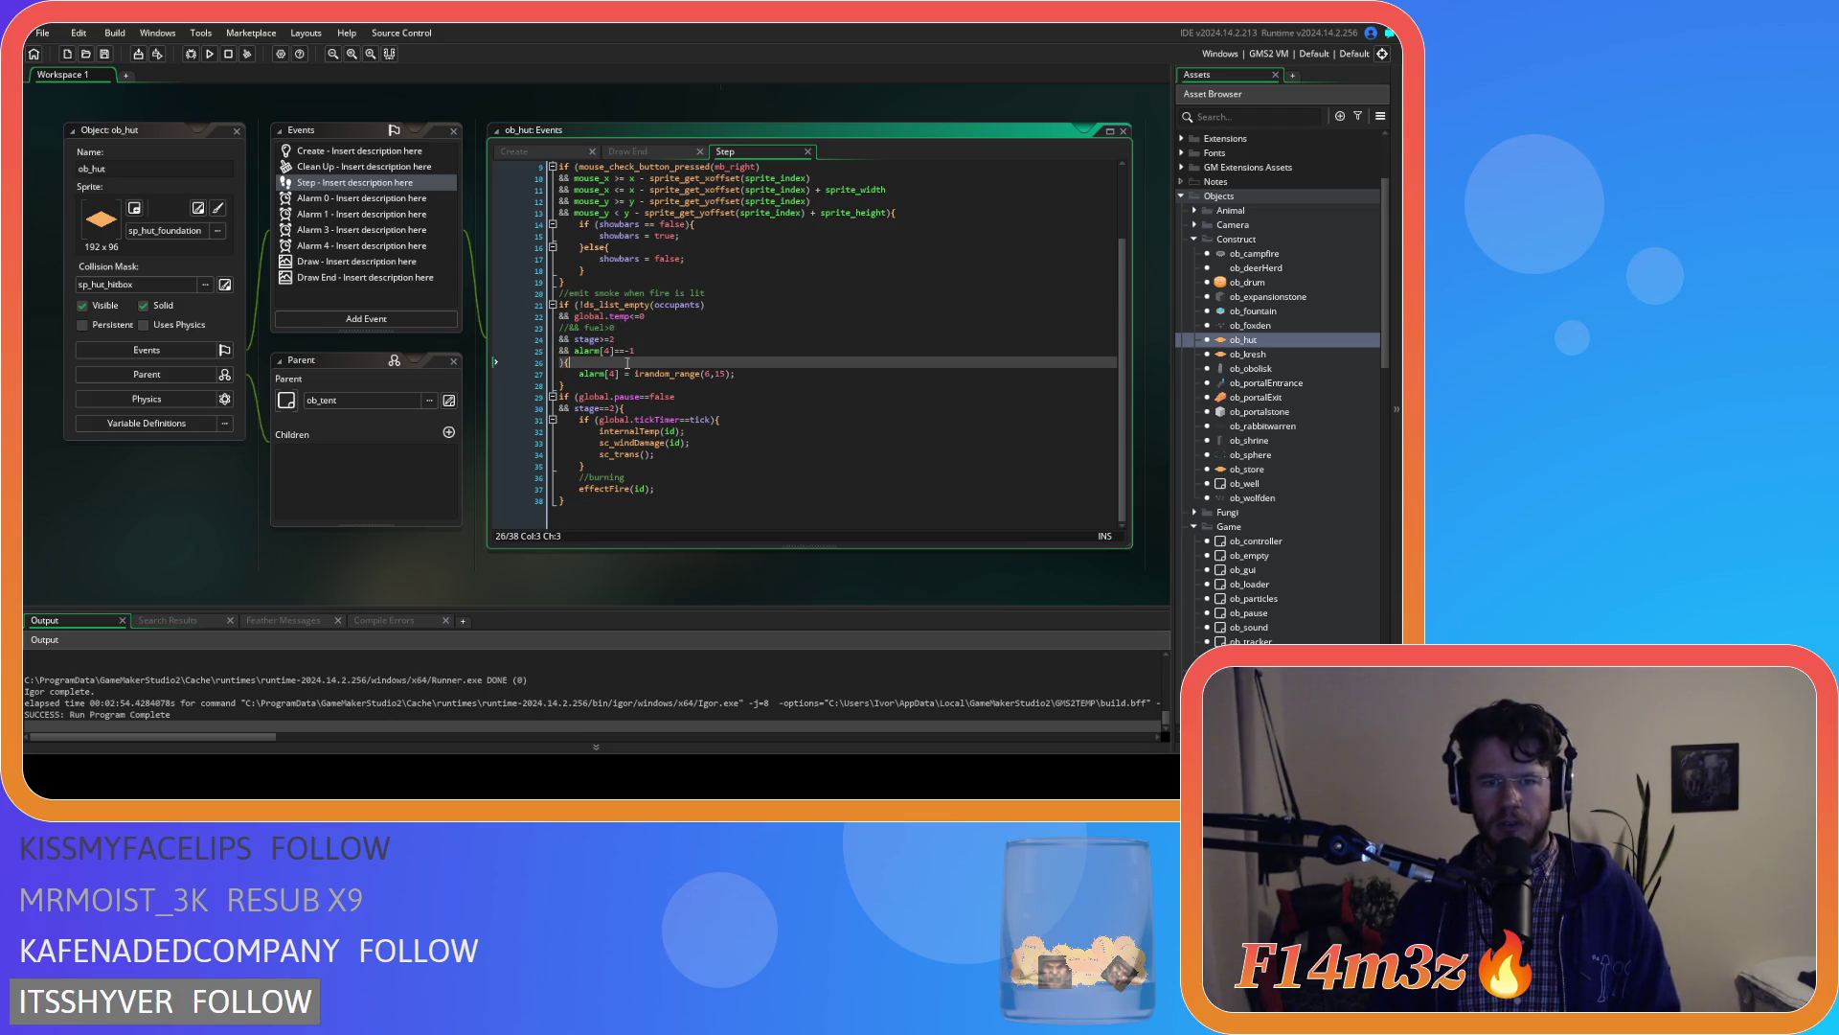
{"action": "left_click", "coordinate": [676, 396]}
{"action": "left_click_drag", "start_coordinate": [595, 390], "coordinate": [527, 302]}
{"action": "key", "text": "shift+Up"}
{"action": "key", "text": "Delete"}
{"action": "left_click", "coordinate": [632, 432]}
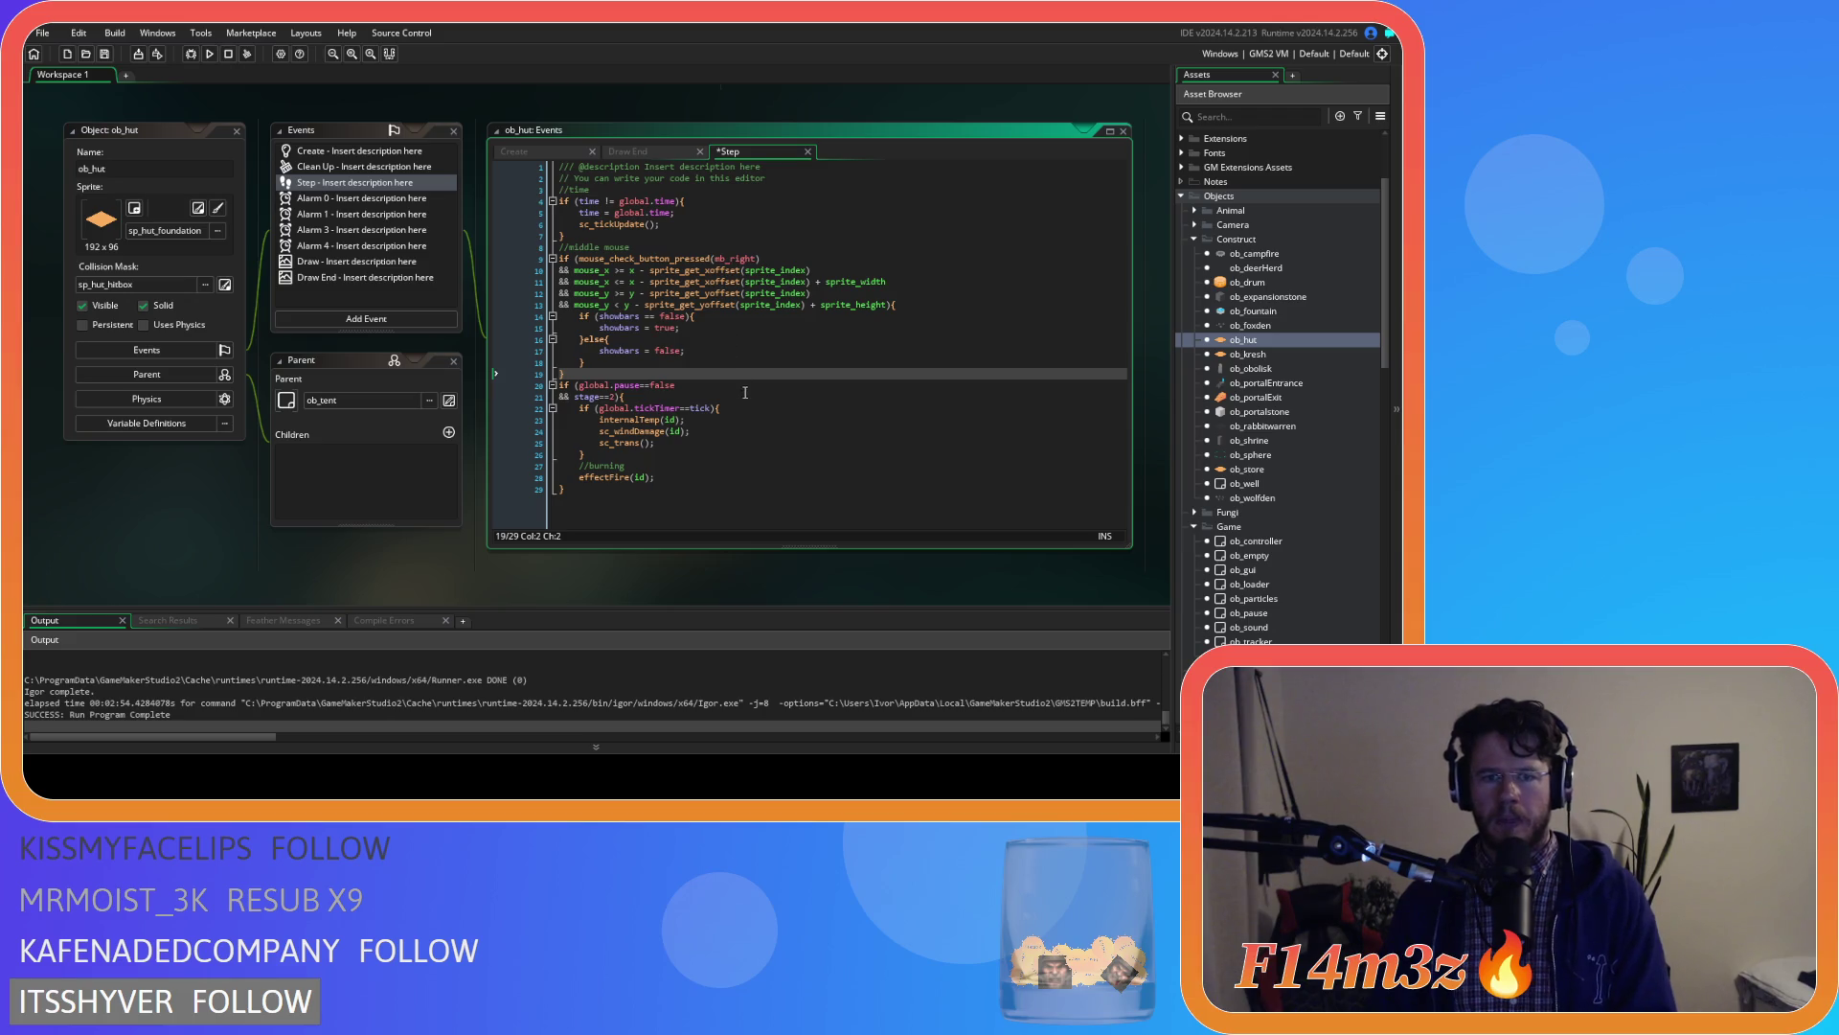
Open sc_internalTemp, paste the emit-smoke block after the fire-warmth code, and indent it
{"action": "middle_click", "coordinate": [632, 431]}
{"action": "scroll", "coordinate": [517, 424], "scroll_direction": "down", "scroll_amount": 2}
{"action": "scroll", "coordinate": [522, 431], "scroll_direction": "up", "scroll_amount": 2}
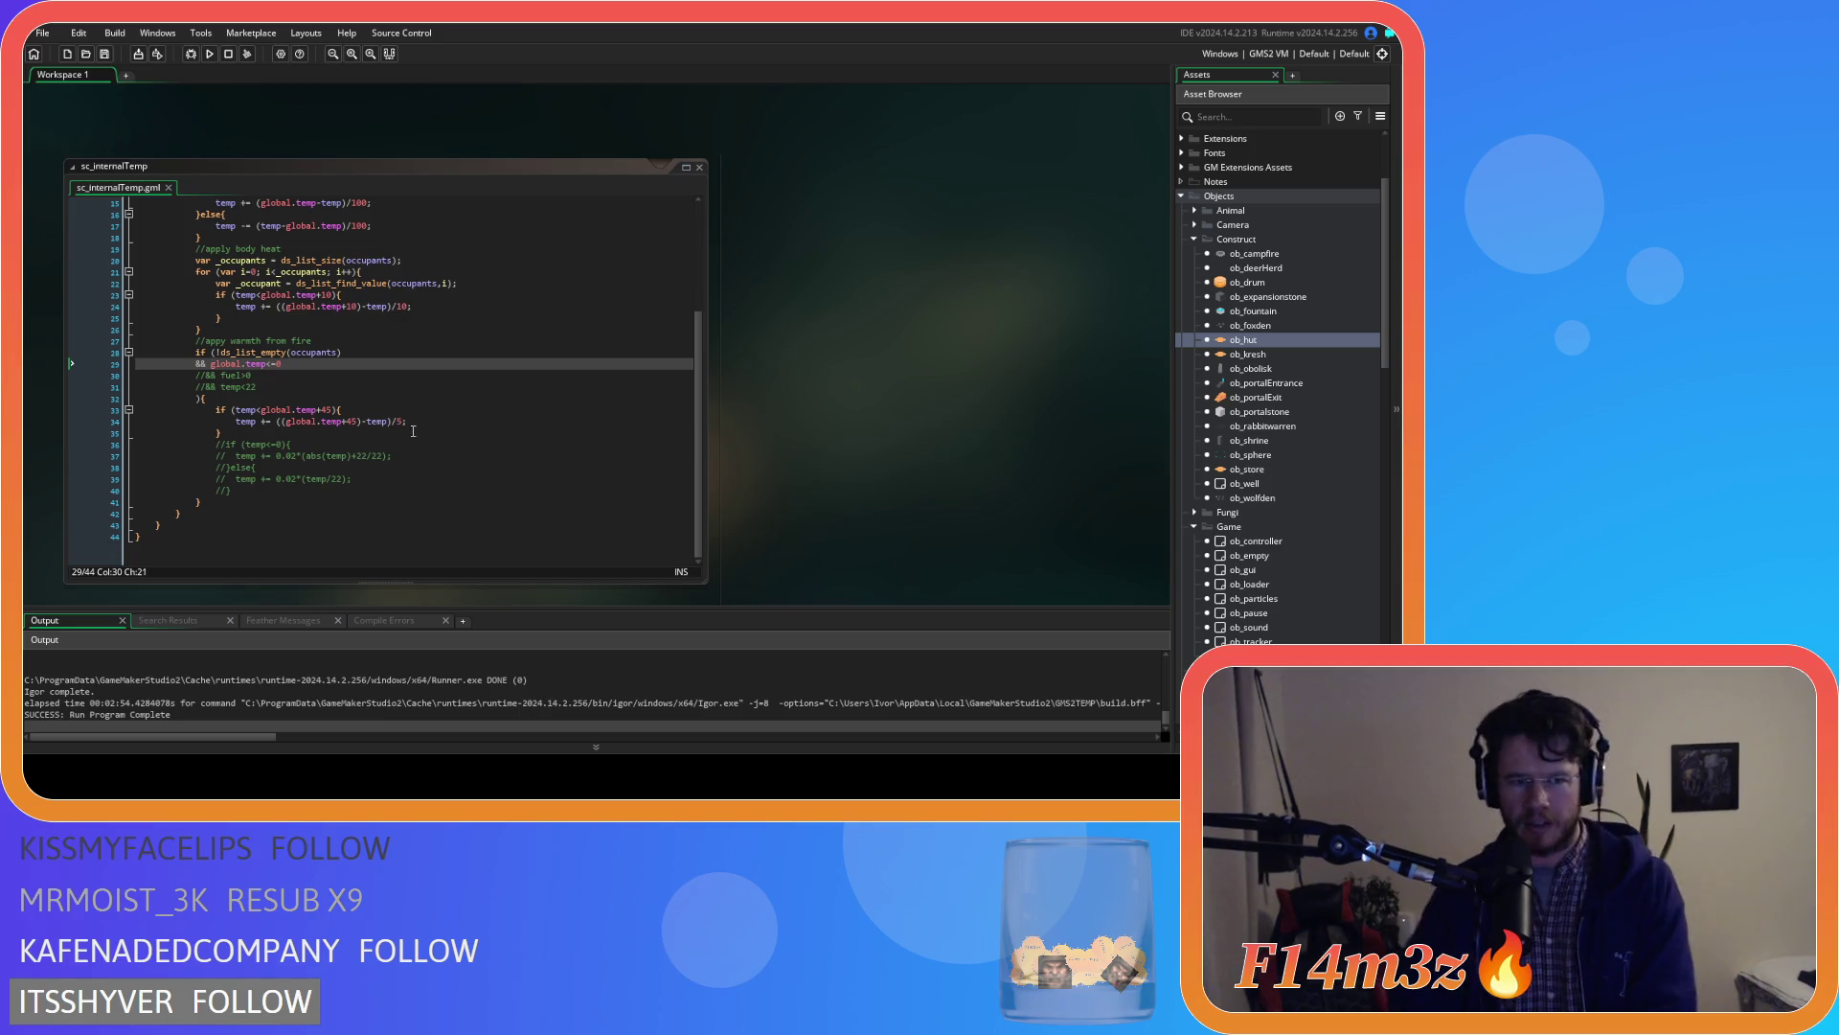
{"action": "scroll", "coordinate": [229, 426], "scroll_direction": "down", "scroll_amount": 2}
{"action": "scroll", "coordinate": [234, 441], "scroll_direction": "up", "scroll_amount": 2}
{"action": "scroll", "coordinate": [239, 457], "scroll_direction": "up", "scroll_amount": 1}
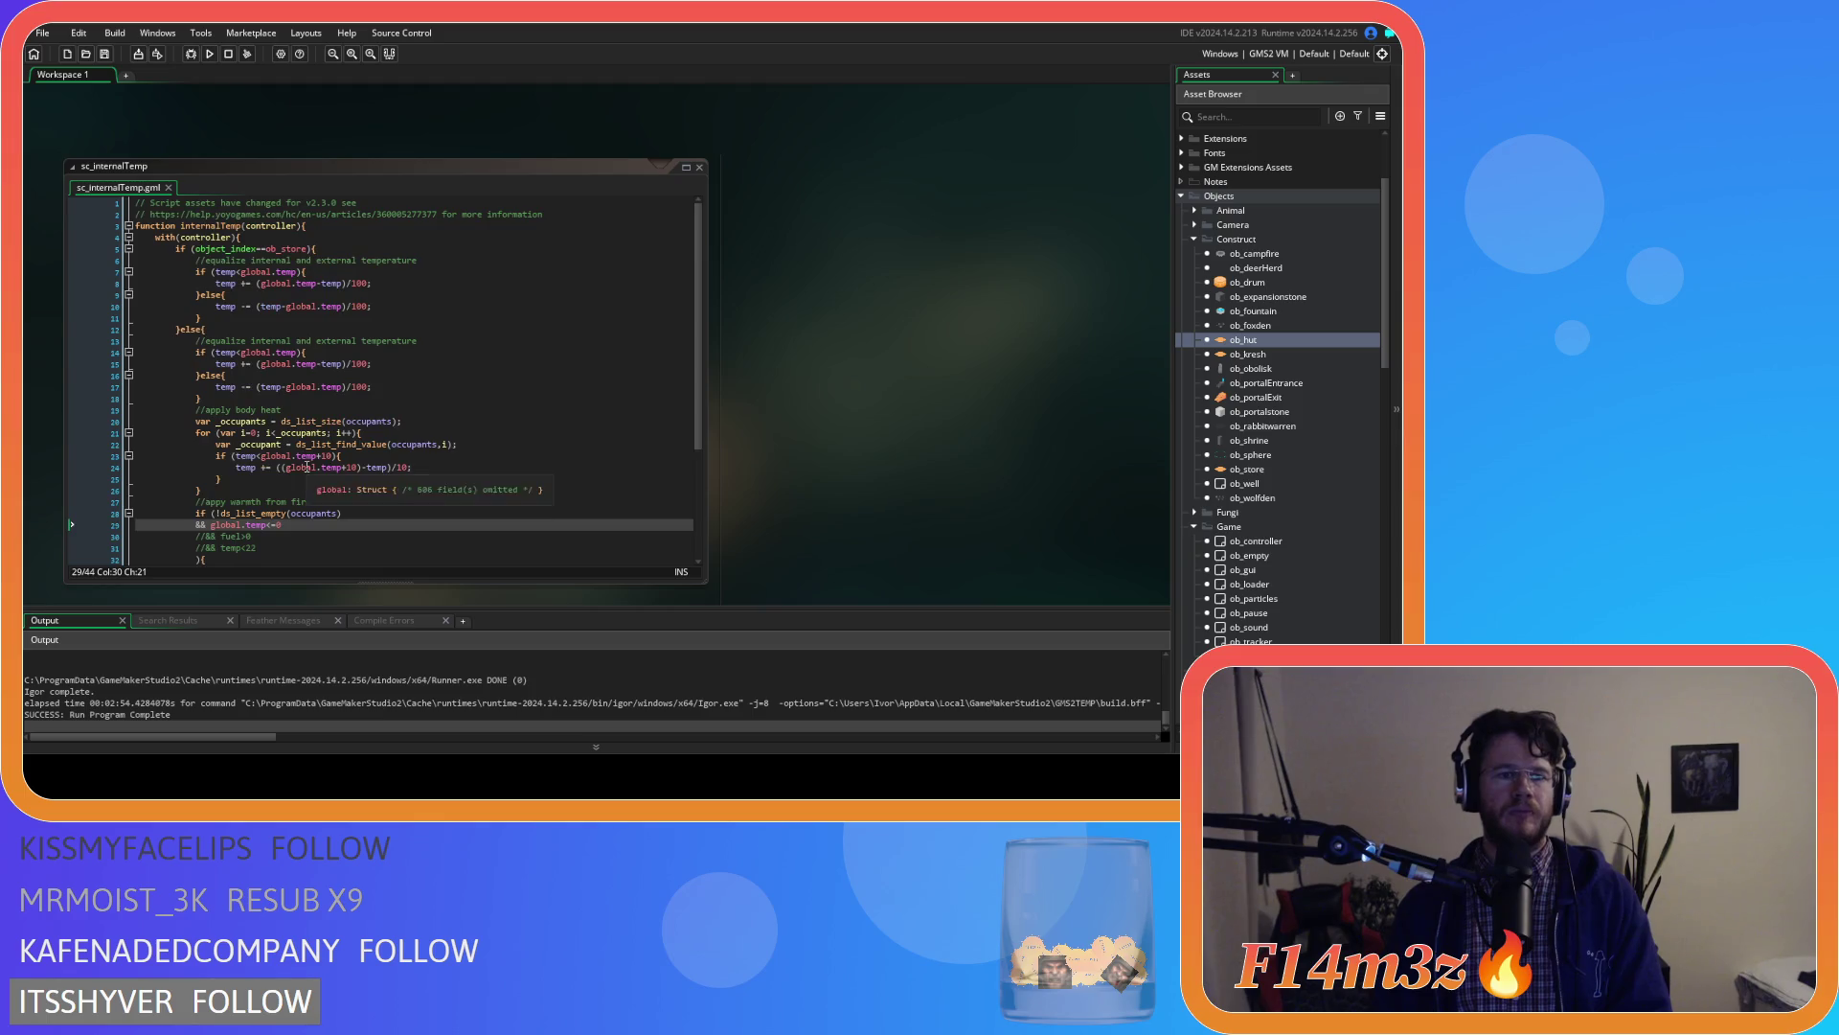
{"action": "scroll", "coordinate": [317, 459], "scroll_direction": "up", "scroll_amount": 2}
{"action": "scroll", "coordinate": [317, 458], "scroll_direction": "down", "scroll_amount": 3}
{"action": "scroll", "coordinate": [324, 456], "scroll_direction": "up", "scroll_amount": 3}
{"action": "scroll", "coordinate": [323, 456], "scroll_direction": "down", "scroll_amount": 3}
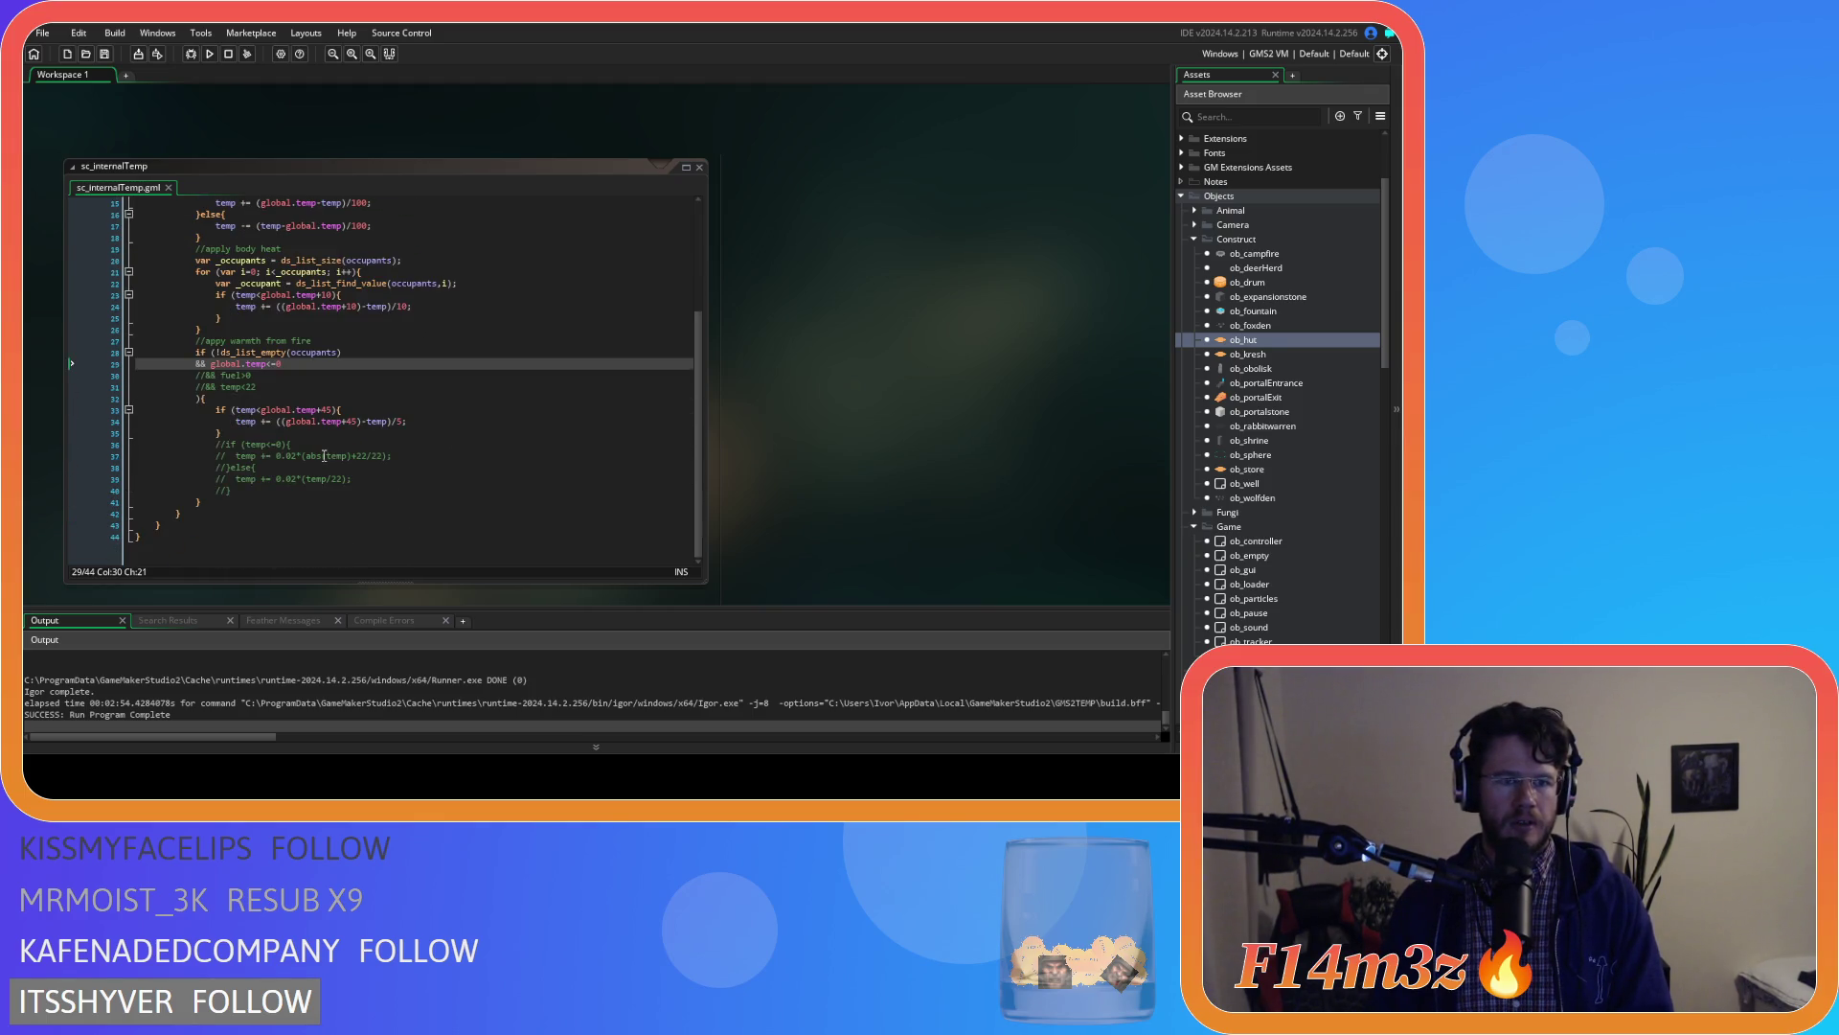
{"action": "left_click", "coordinate": [272, 508]}
{"action": "key", "text": "Return"}
{"action": "type", "text": "//emit smoke when fire is lit if (!ds_list_empty(occupants) && global.temp<=0 //&& fuel>0 && stage>=2 && alarm[4]==-1 ){ \talarm[4] = irandom_range(6,15); }"}
{"action": "left_click_drag", "start_coordinate": [144, 530], "coordinate": [80, 446]}
{"action": "key", "text": "Tab"}
{"action": "key", "text": "Tab"}
{"action": "key", "text": "Tab"}
{"action": "left_click", "coordinate": [345, 486]}
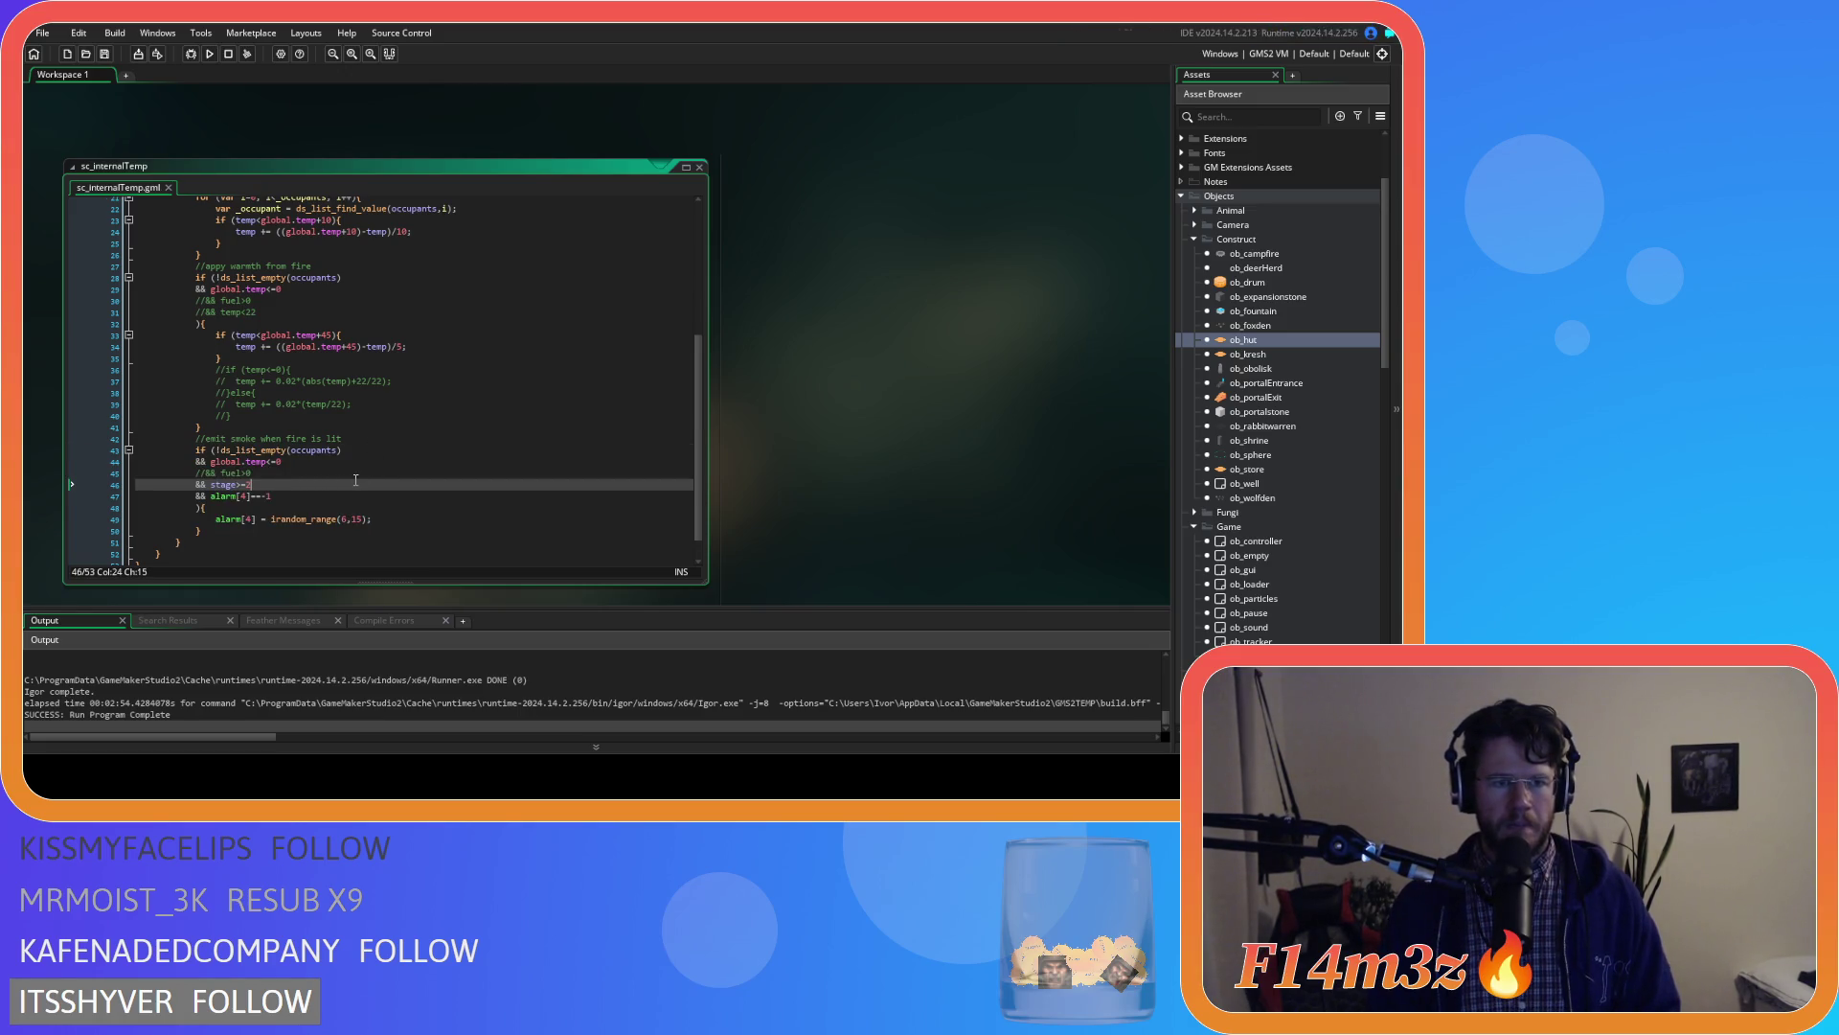
Delete the commented //&& temp<22 line from the fire-warmth check and save the script
{"action": "left_click_drag", "start_coordinate": [256, 313], "coordinate": [47, 321]}
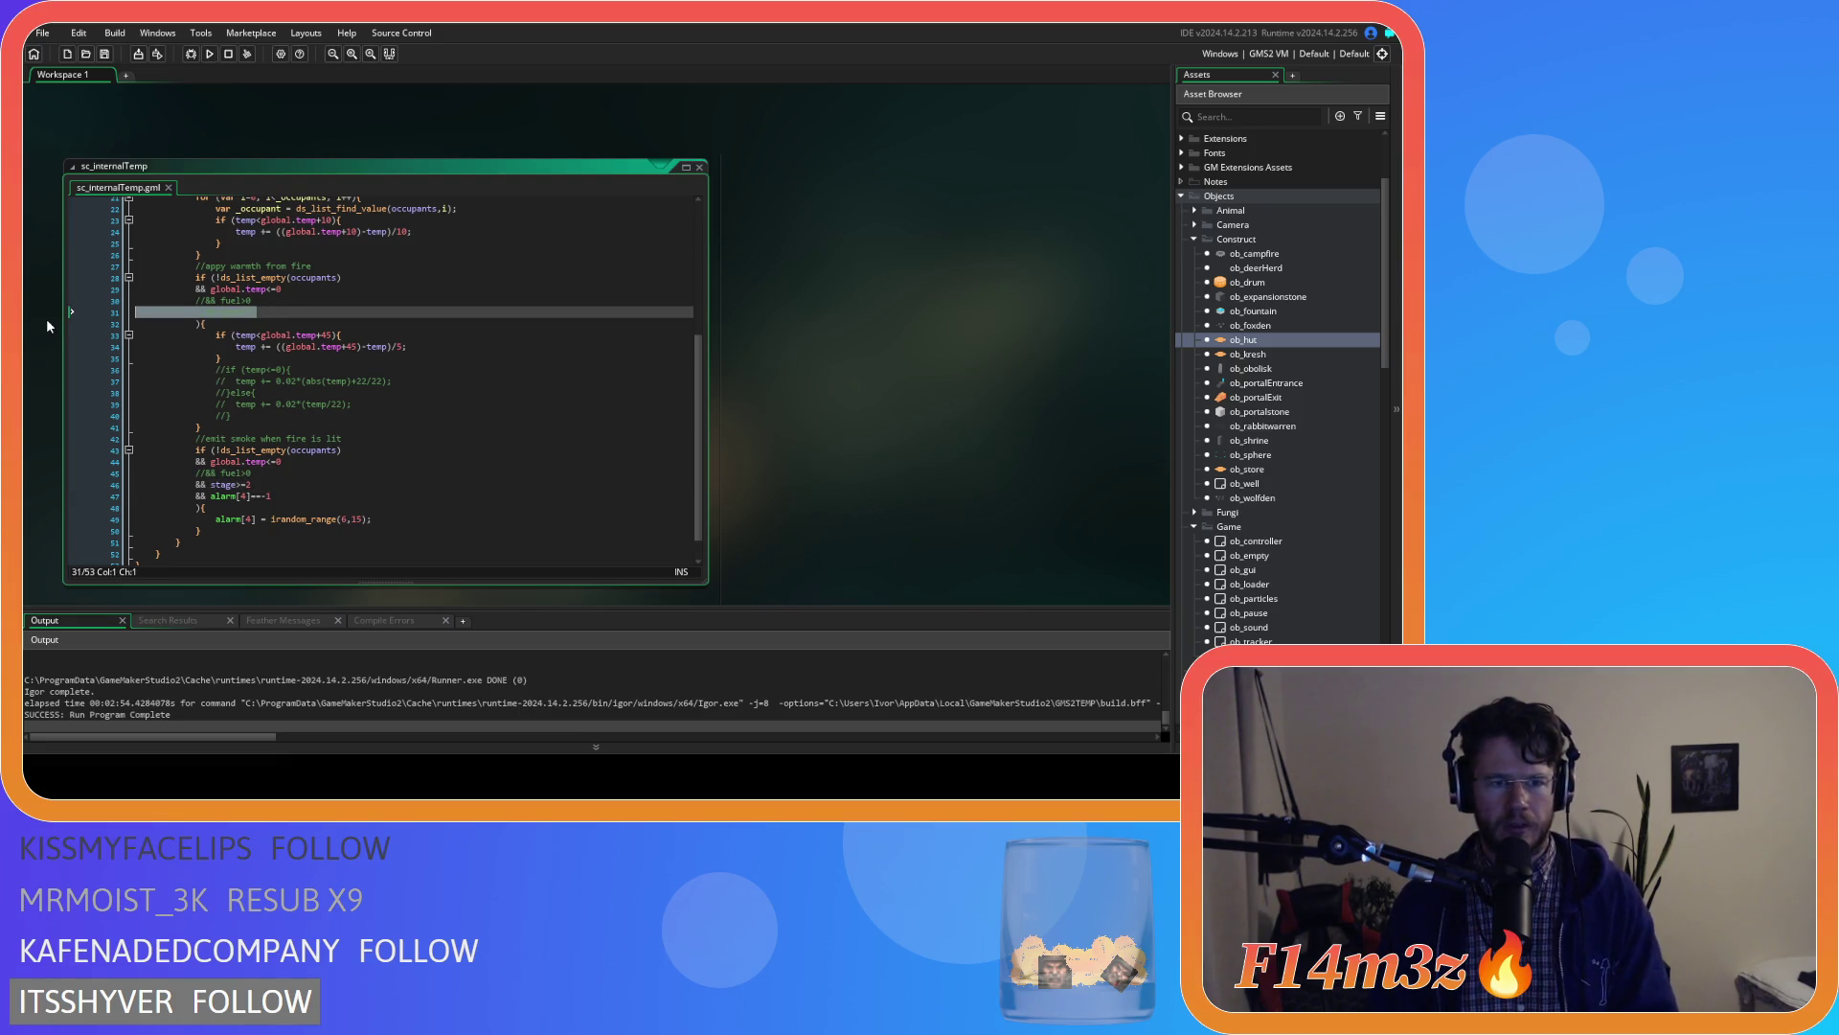
{"action": "key", "text": "BackSpace"}
{"action": "key", "text": "BackSpace"}
{"action": "key", "text": "ctrl+s"}
{"action": "left_click", "coordinate": [296, 485]}
{"action": "scroll", "coordinate": [401, 512], "scroll_direction": "up", "scroll_amount": 7}
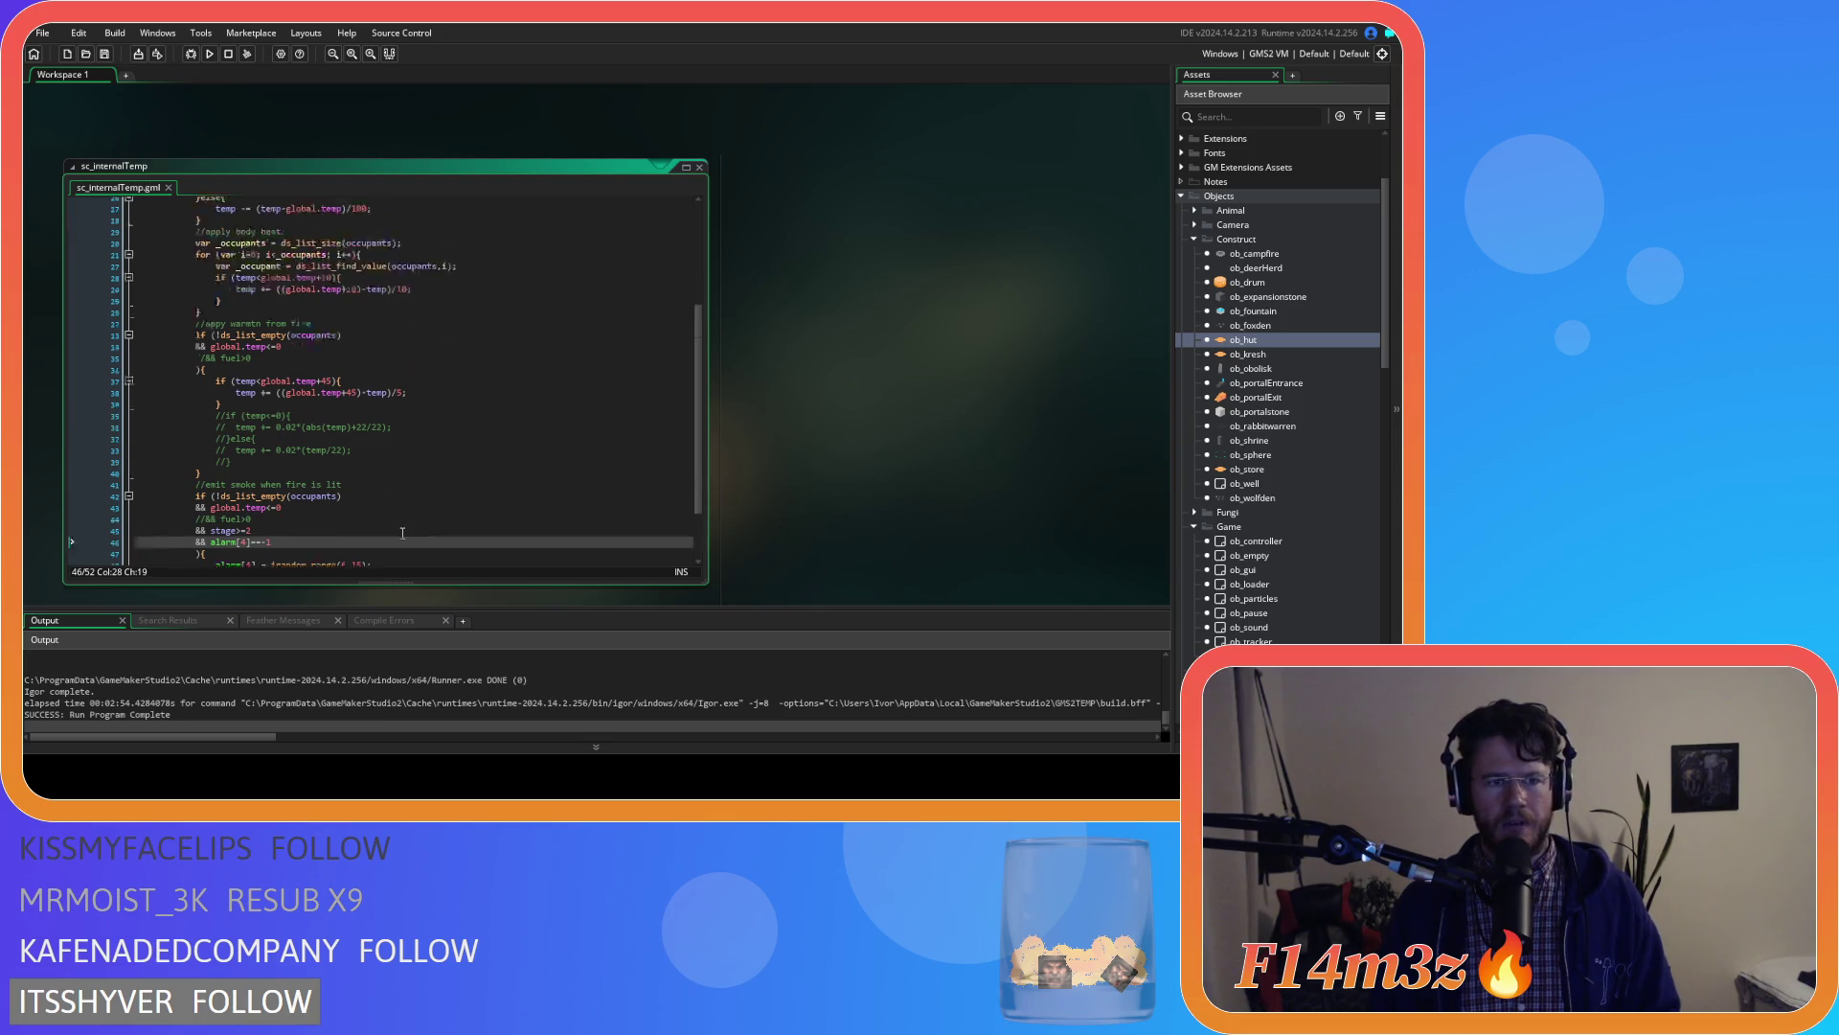
{"action": "left_click", "coordinate": [262, 240]}
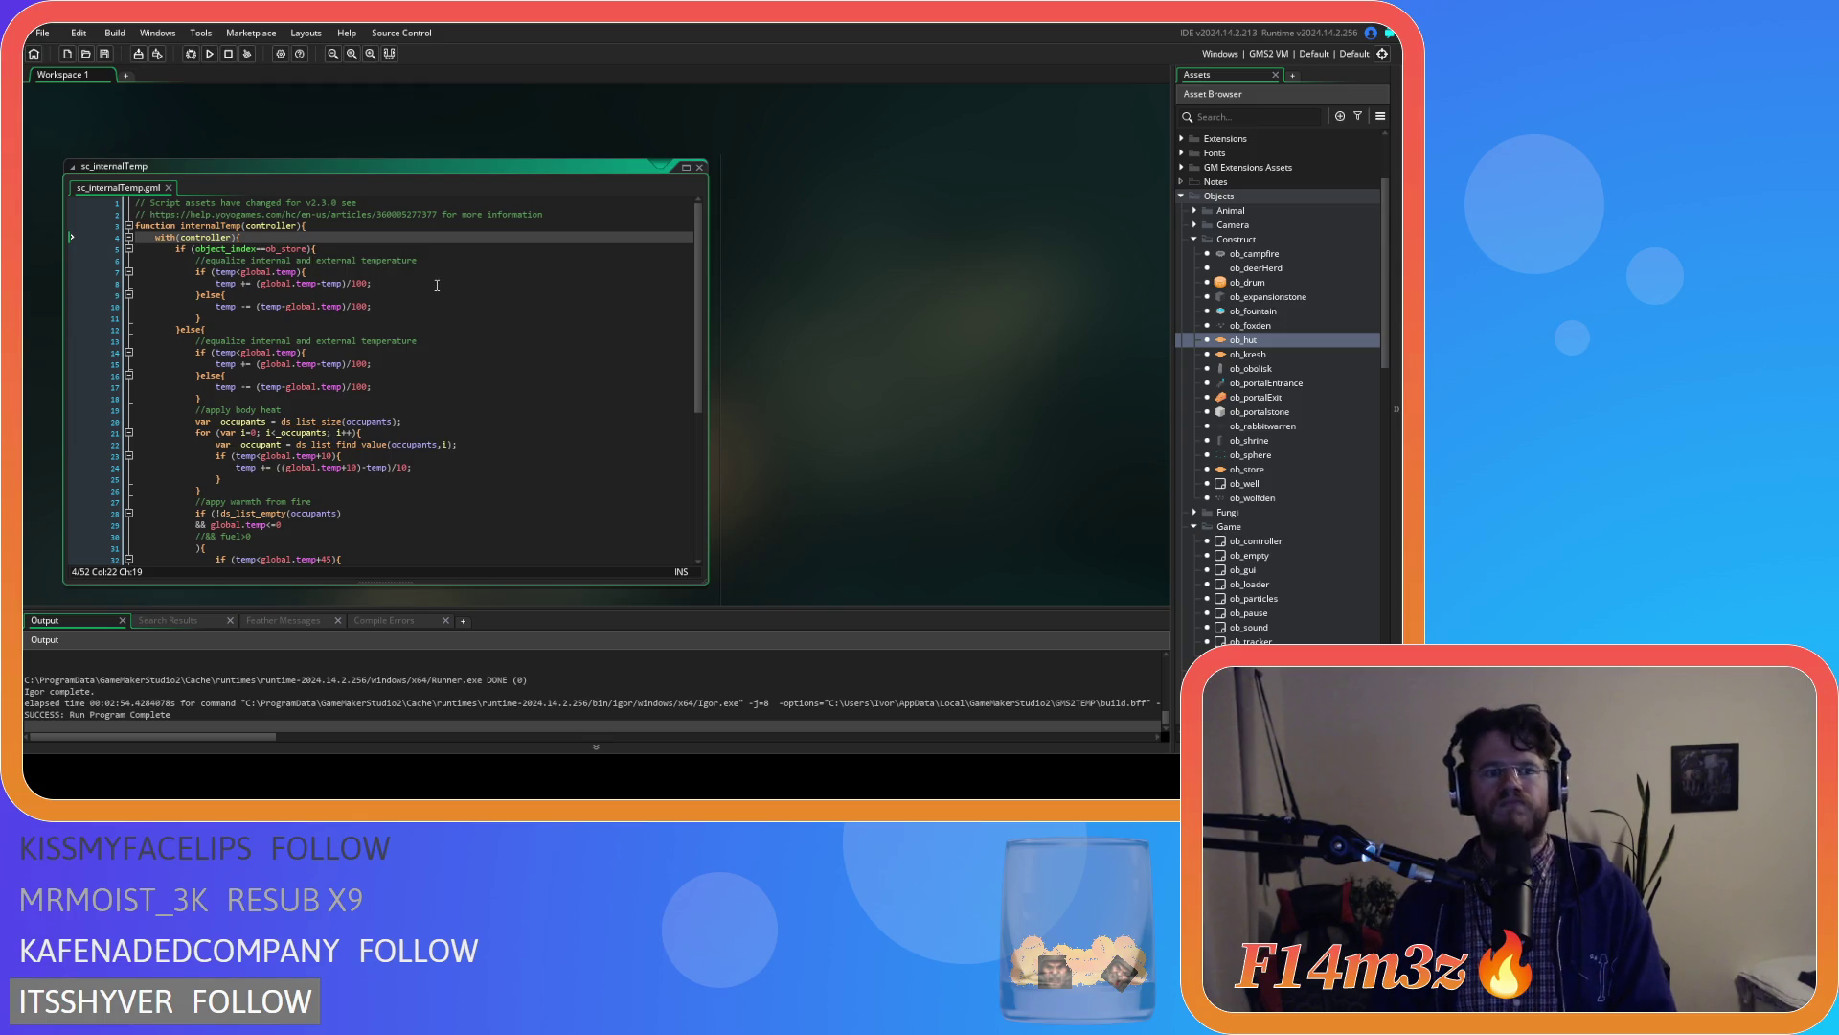
Wrap the body inside with(controller) in an indented if (stage>=2){ ... } block
{"action": "key", "text": "Return"}
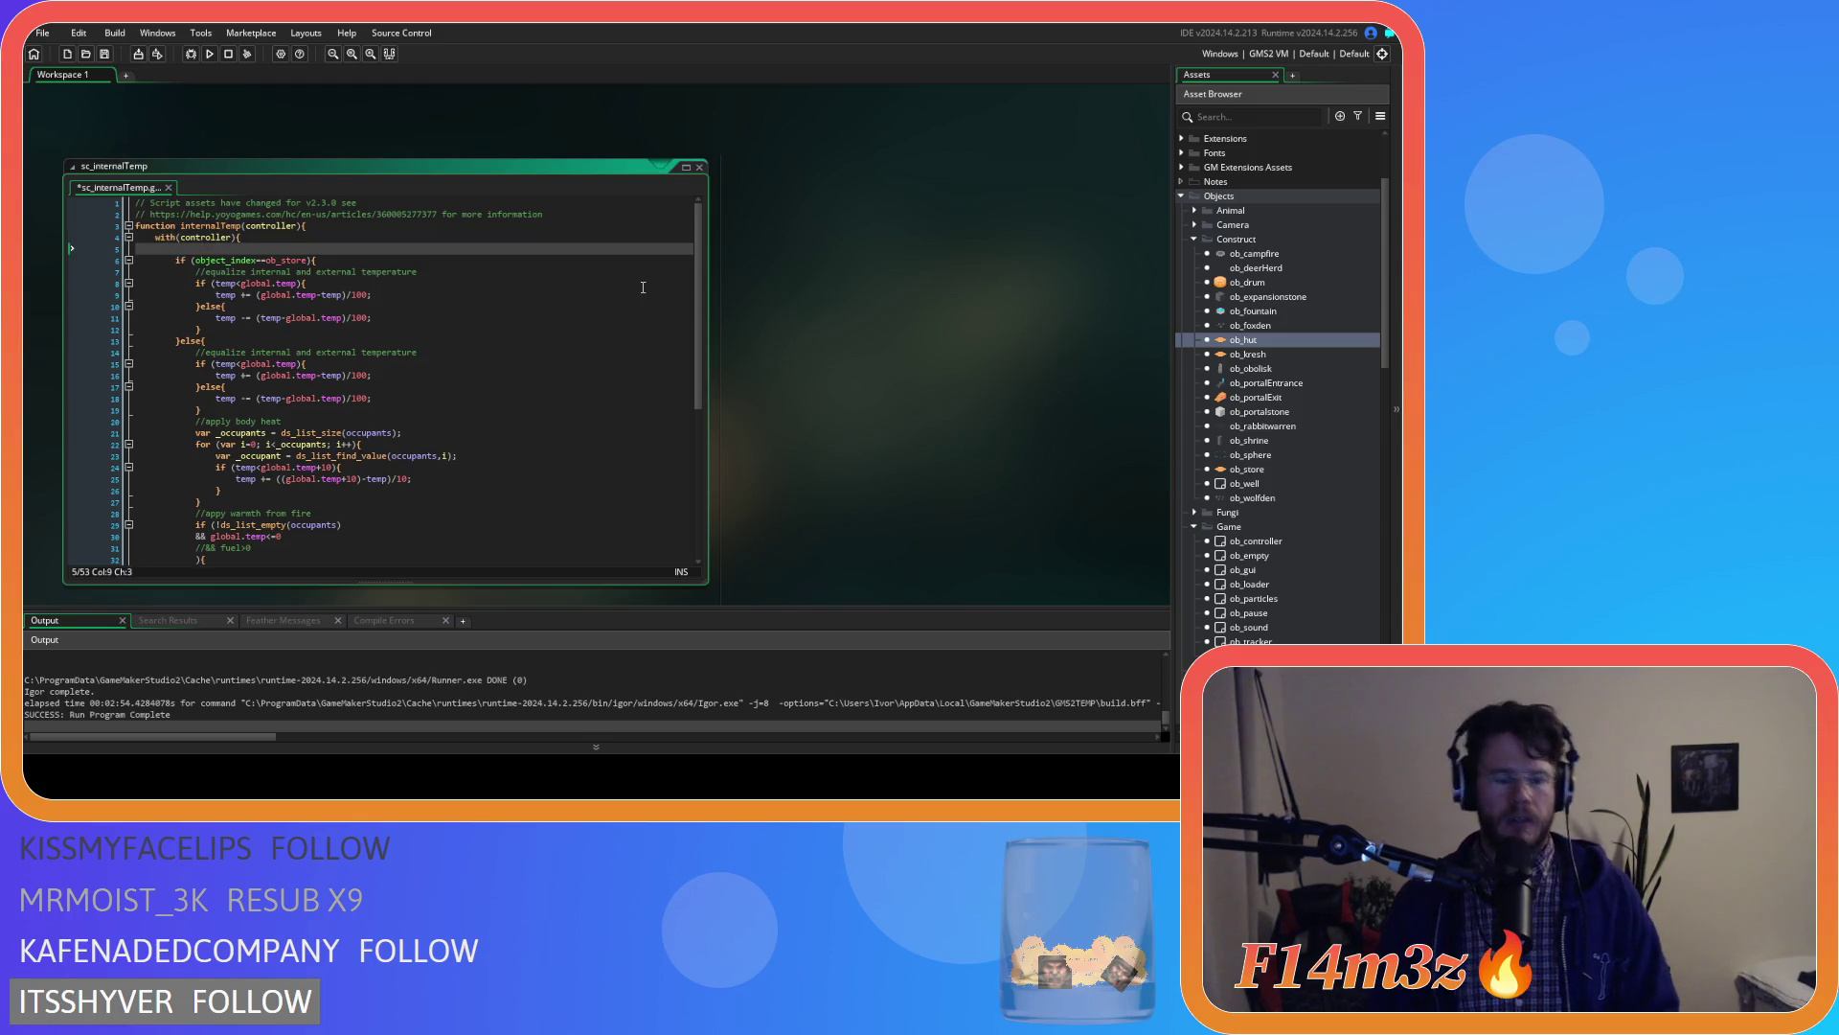
{"action": "type", "text": "if (stage"}
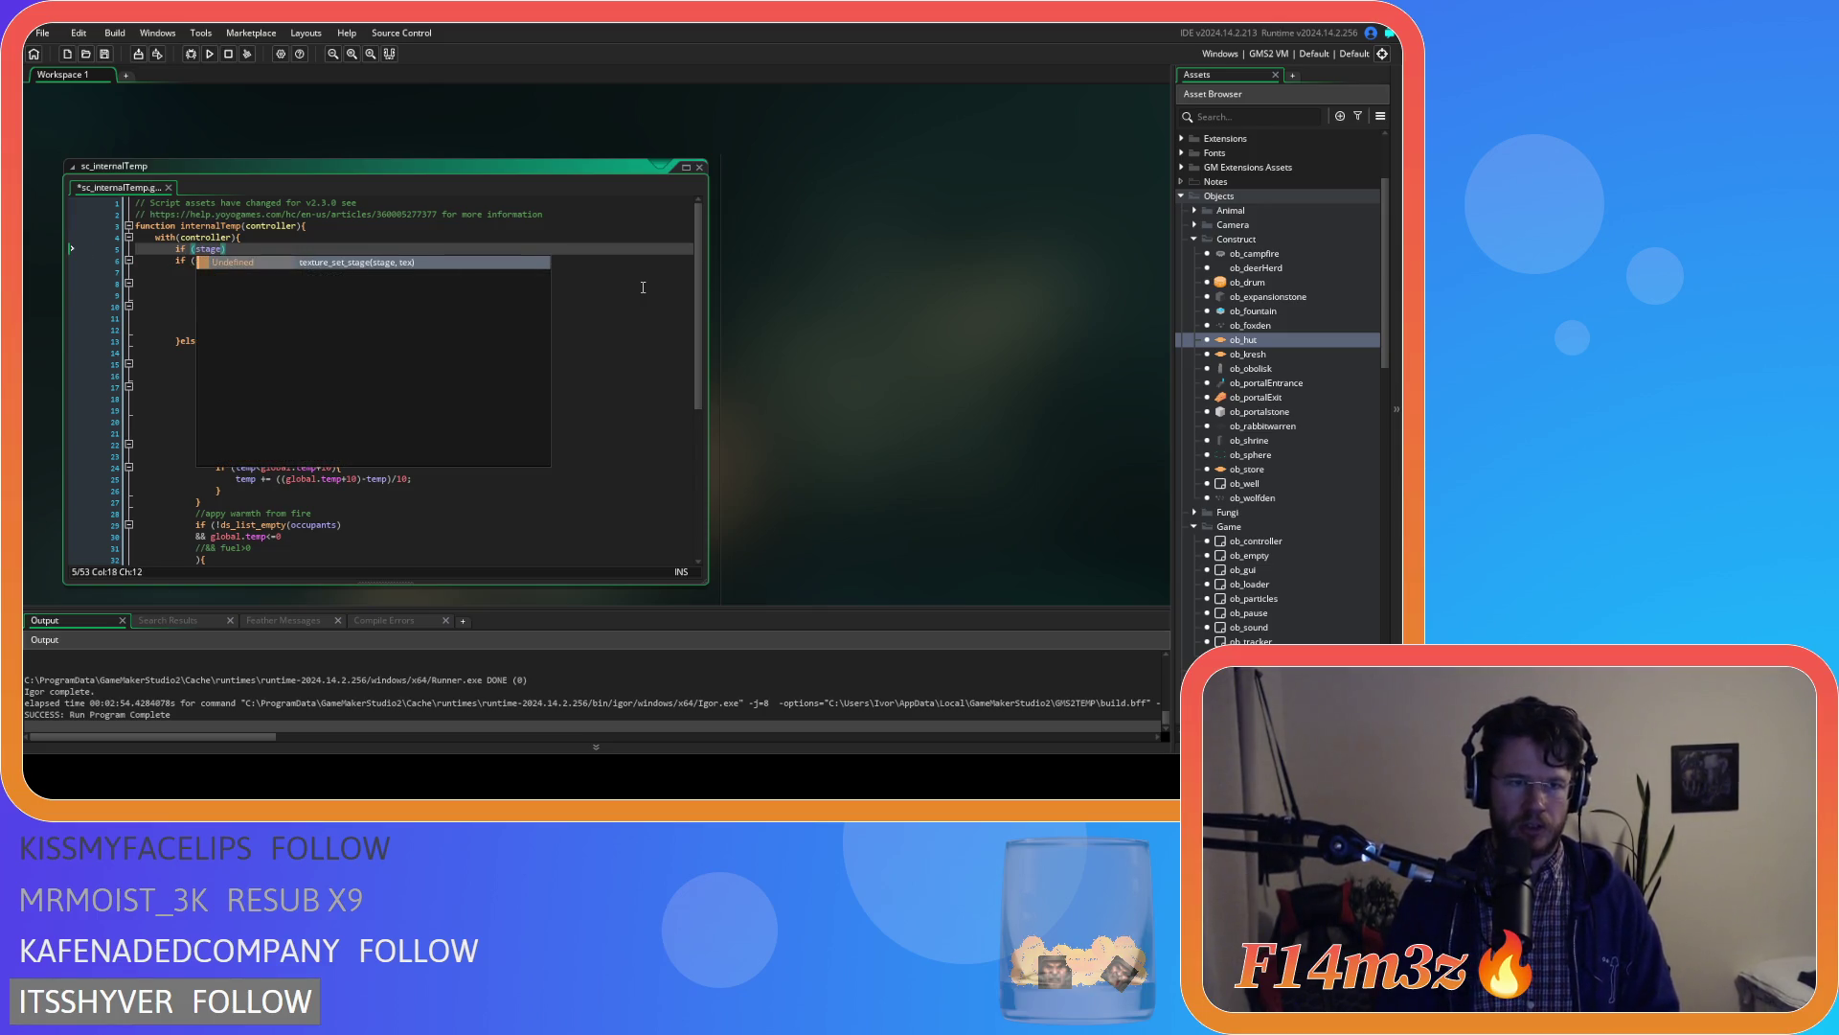
{"action": "type", "text": ">=2){"}
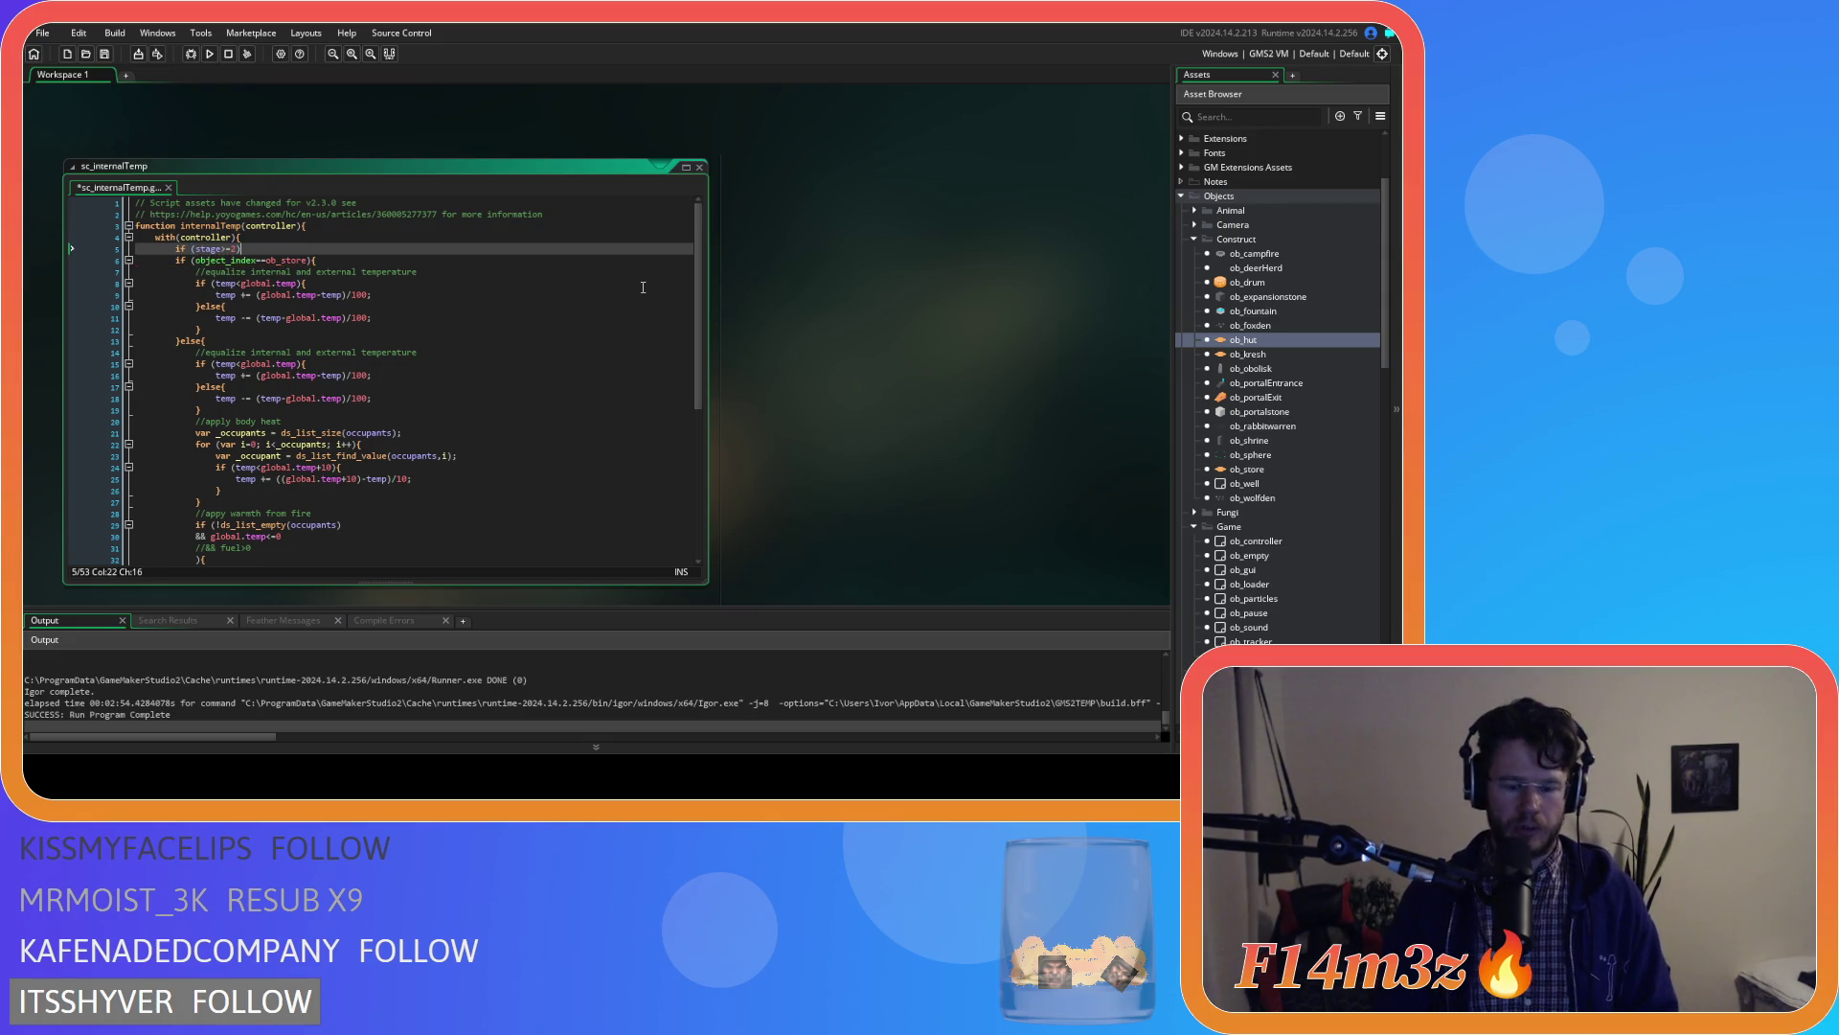
{"action": "scroll", "coordinate": [265, 437], "scroll_direction": "down", "scroll_amount": 7}
{"action": "left_click", "coordinate": [207, 523]}
{"action": "key", "text": "Return"}
{"action": "type", "text": "}"}
{"action": "mouse_move", "coordinate": [203, 521]}
{"action": "left_mouse_down"}
{"action": "mouse_move", "coordinate": [59, 204]}
{"action": "mouse_move", "coordinate": [63, 247]}
{"action": "left_mouse_up"}
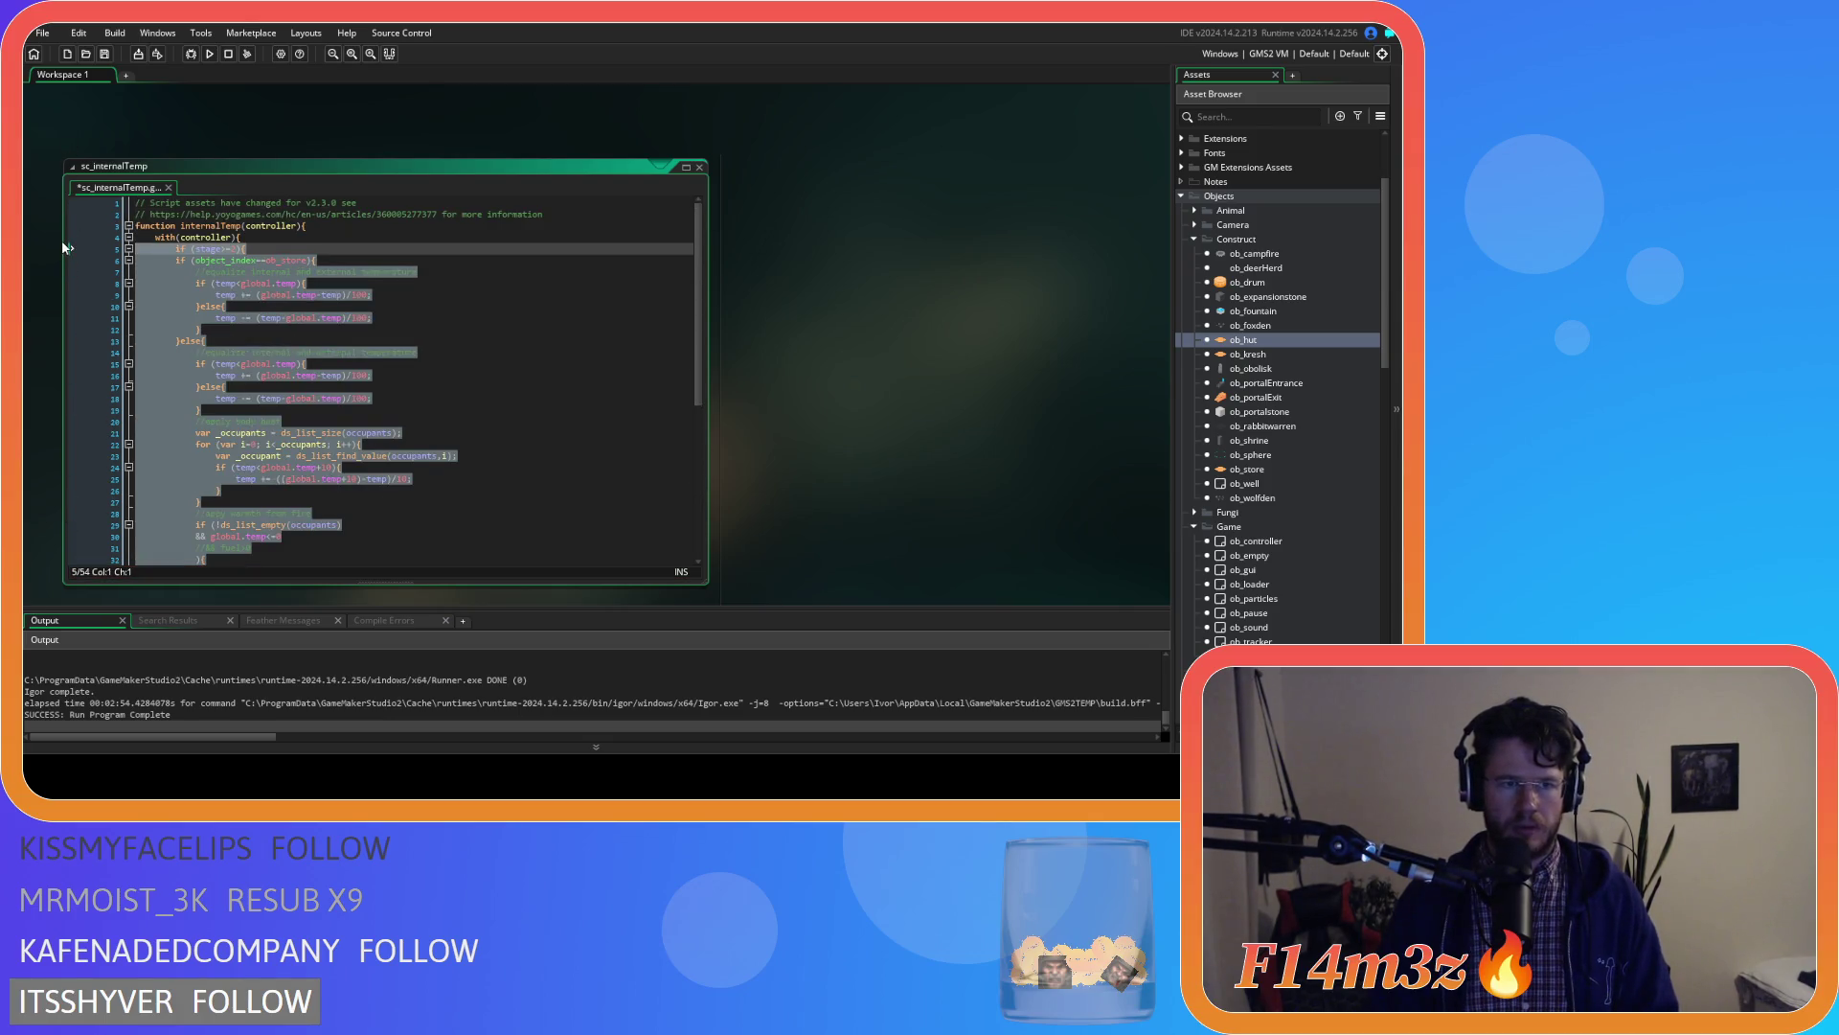
{"action": "key", "text": "Tab"}
Remove the now-redundant stage>=2 condition from the smoke block and save
{"action": "scroll", "coordinate": [195, 283], "scroll_direction": "down", "scroll_amount": 8}
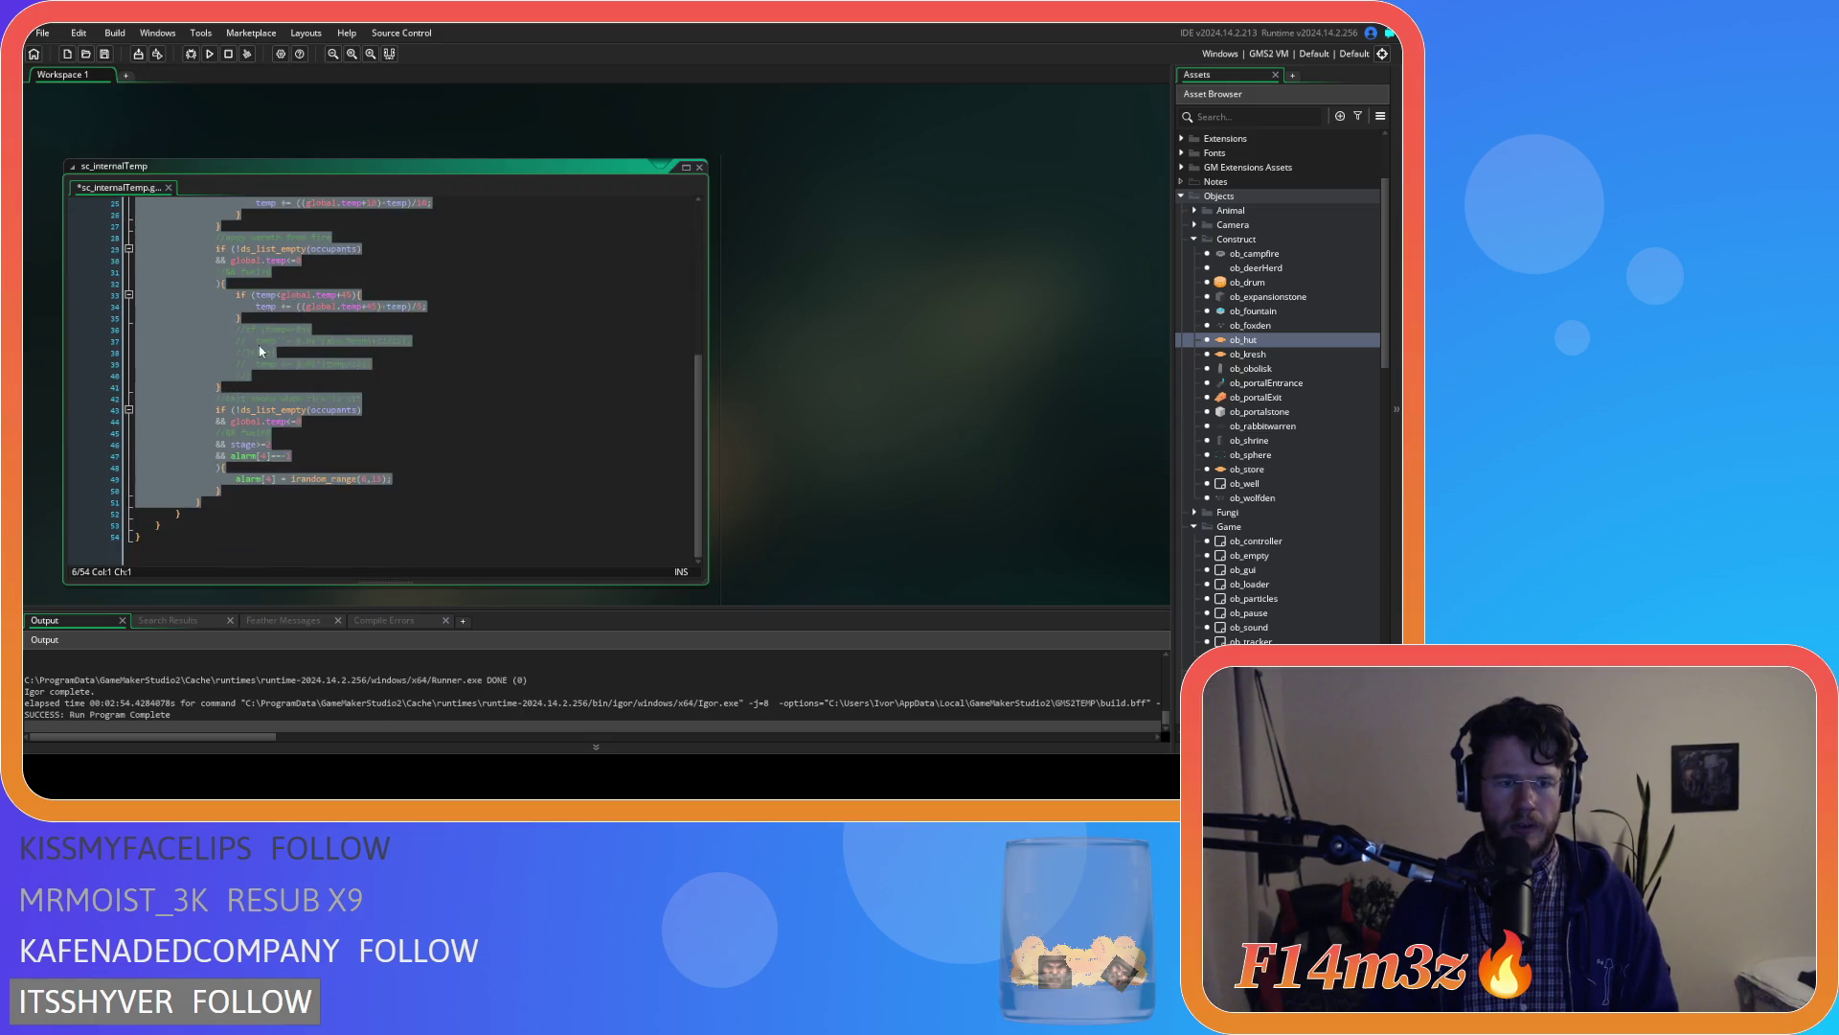
{"action": "left_click", "coordinate": [348, 401]}
{"action": "left_click", "coordinate": [352, 443]}
{"action": "key", "text": "shift+Up"}
{"action": "key", "text": "BackSpace"}
{"action": "left_click", "coordinate": [352, 437]}
{"action": "key", "text": "ctrl+s"}
Delete the commented-out temperature lines from sc_internalTemp and save the script
{"action": "scroll", "coordinate": [364, 441], "scroll_direction": "up", "scroll_amount": 5}
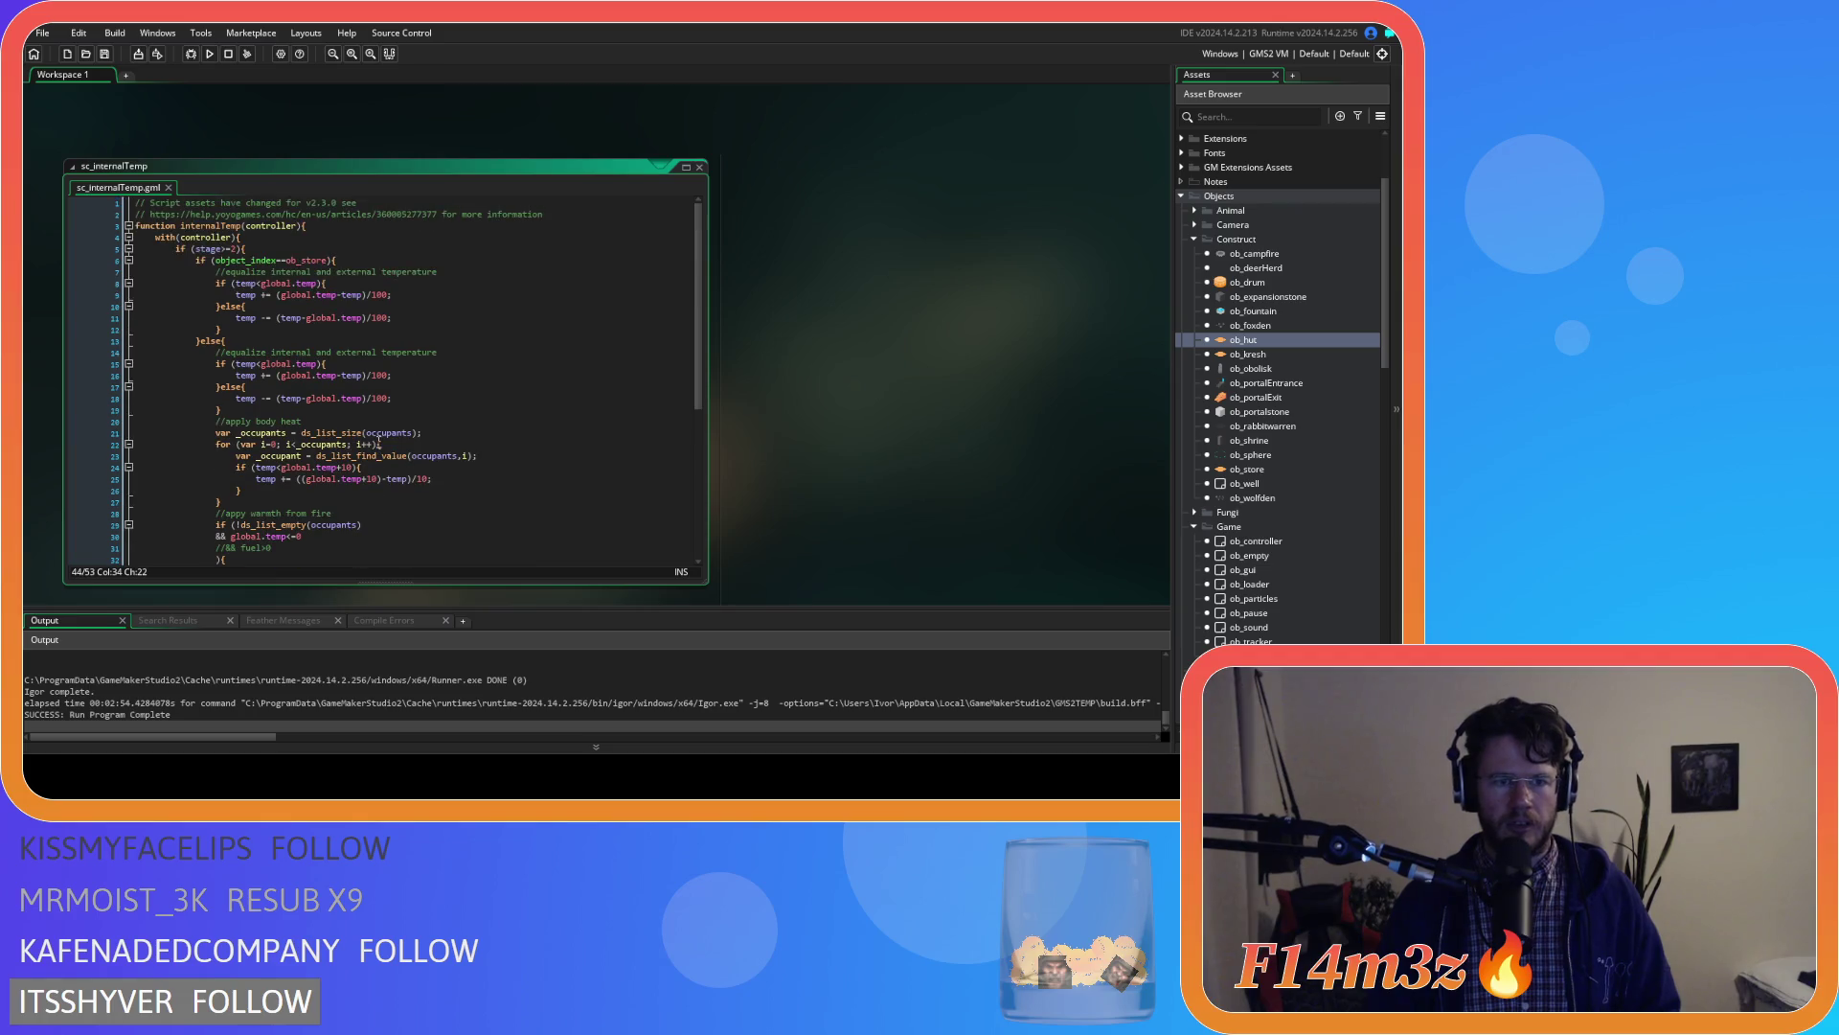
{"action": "scroll", "coordinate": [378, 442], "scroll_direction": "down", "scroll_amount": 4}
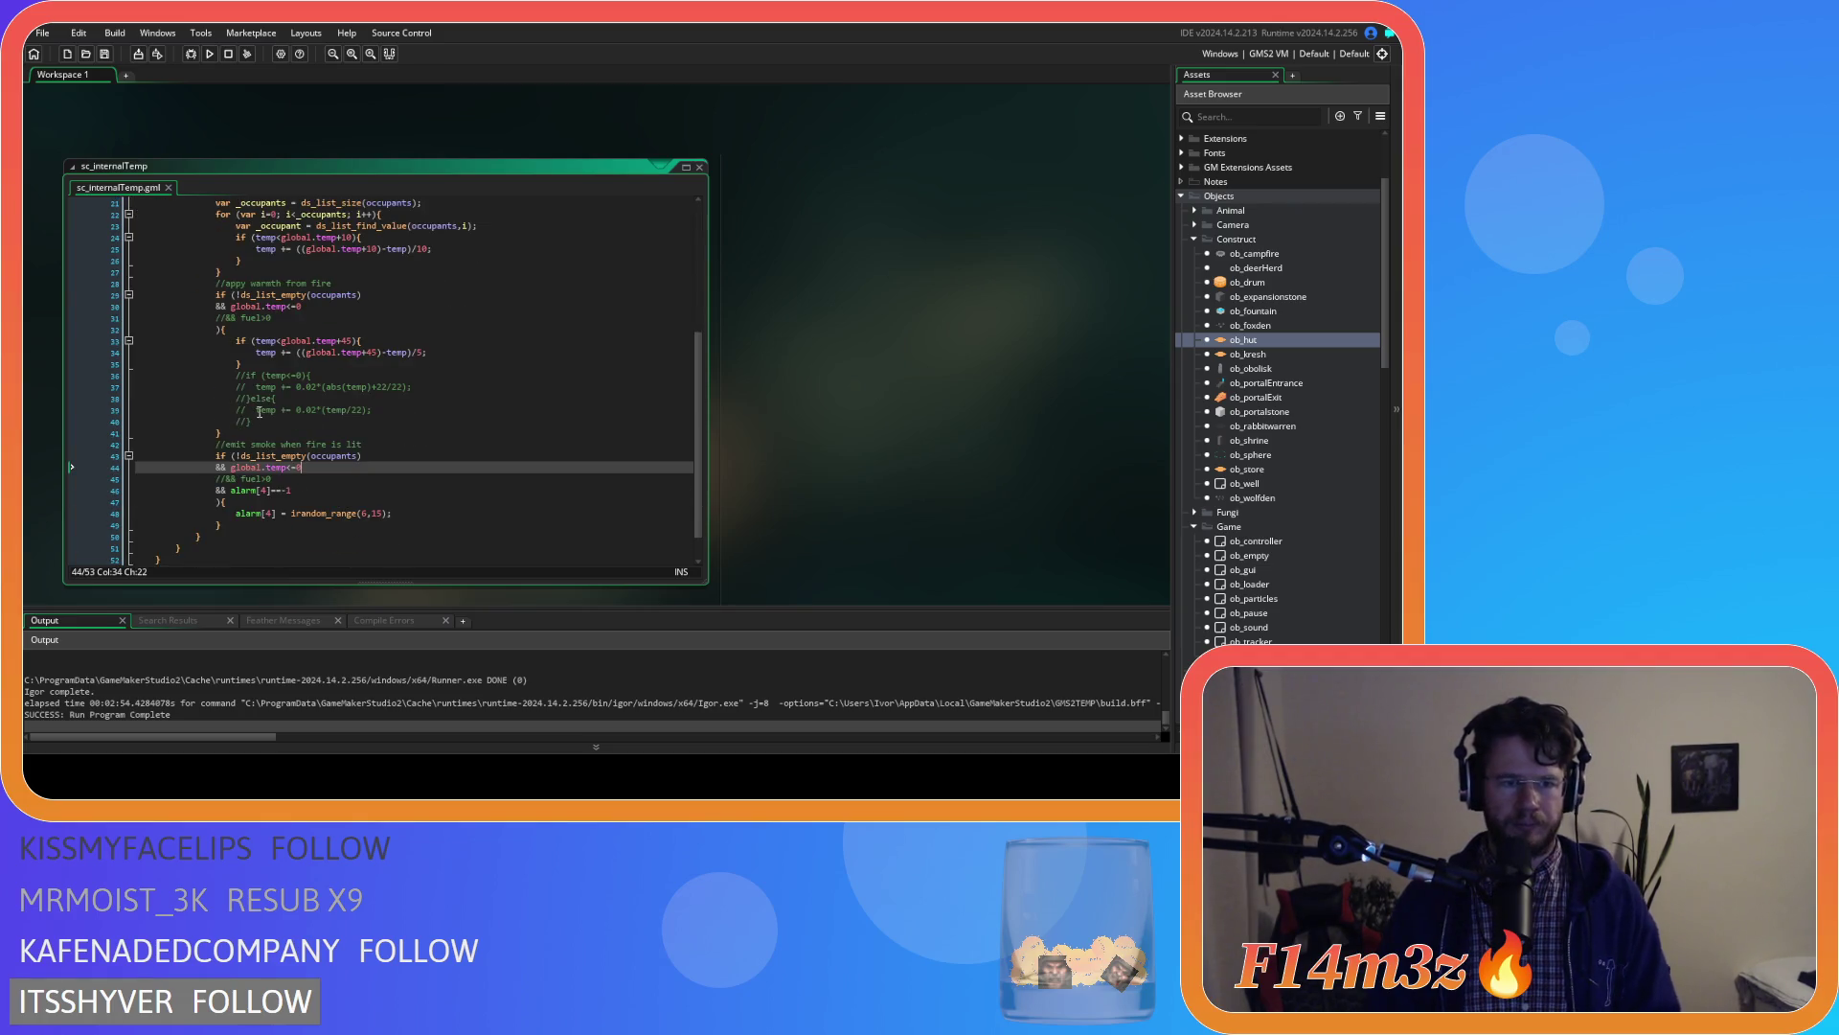
{"action": "left_click", "coordinate": [109, 409]}
{"action": "key", "text": "shift+Up"}
{"action": "key", "text": "shift+Up"}
{"action": "key", "text": "shift+Up"}
{"action": "key", "text": "BackSpace"}
{"action": "scroll", "coordinate": [382, 418], "scroll_direction": "up", "scroll_amount": 7}
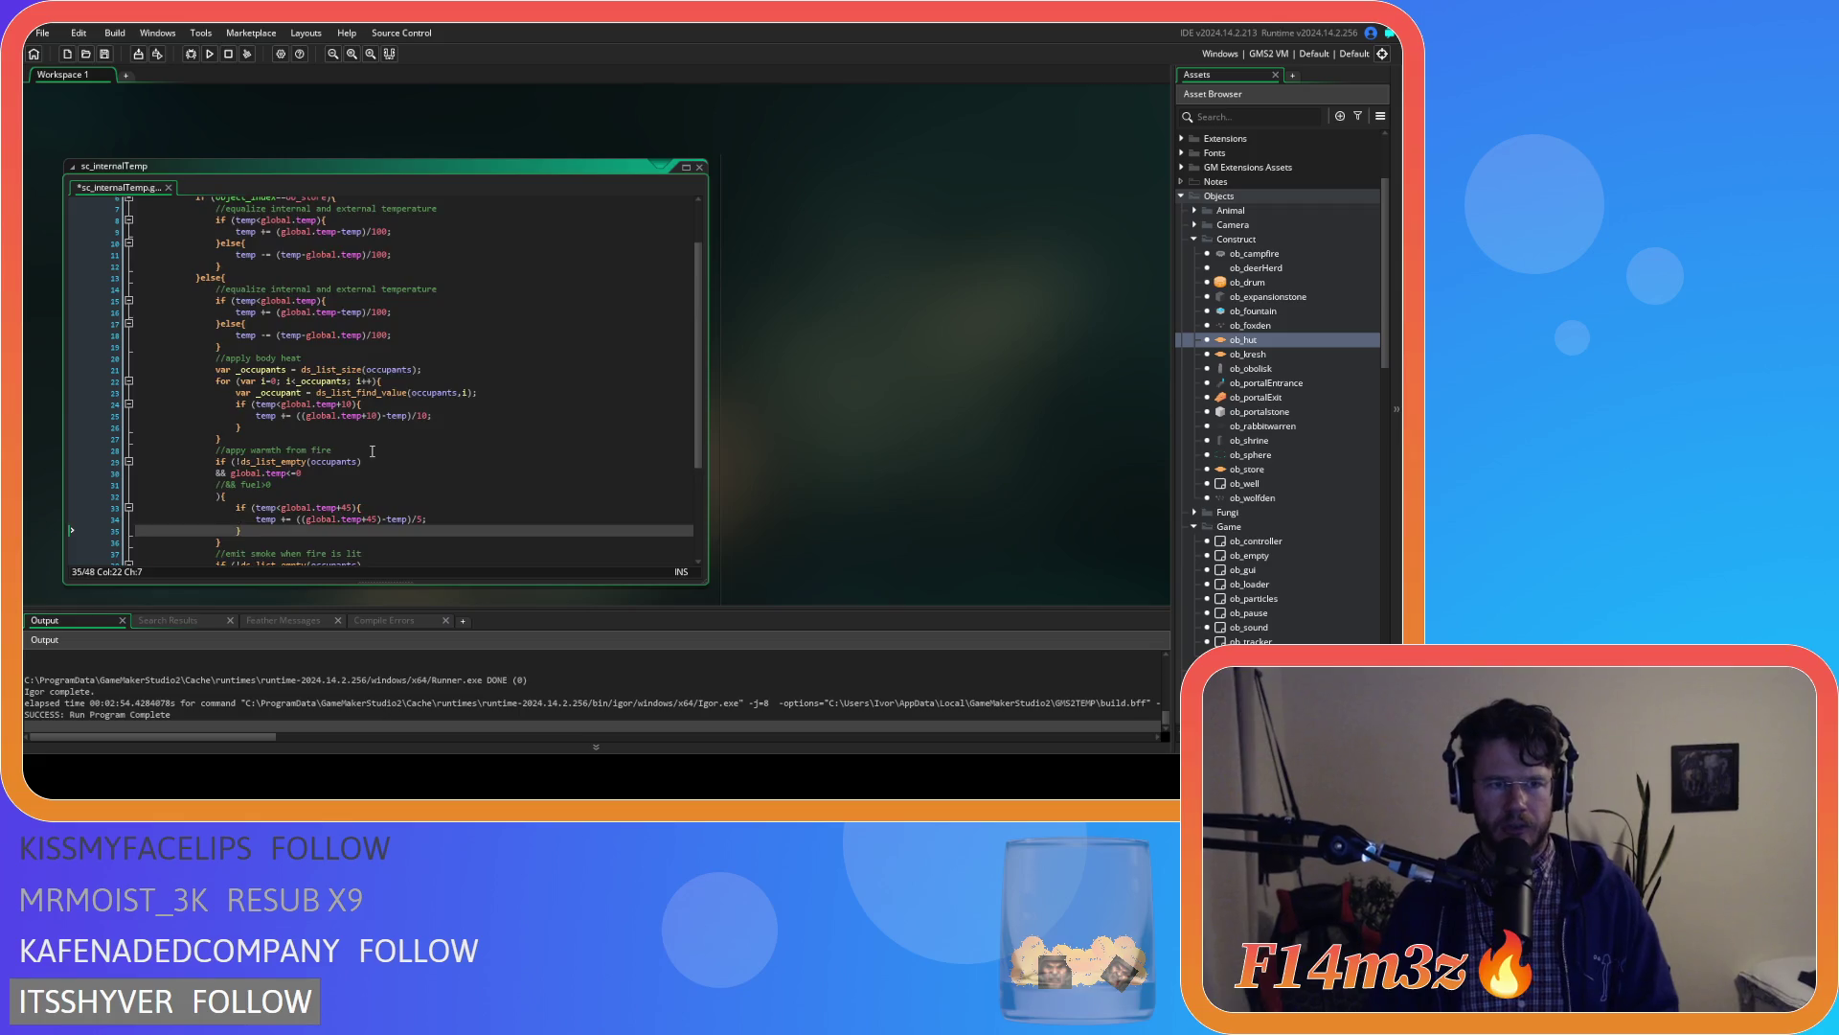
{"action": "key", "text": "ctrl+s"}
{"action": "scroll", "coordinate": [422, 402], "scroll_direction": "down", "scroll_amount": 5}
{"action": "left_click", "coordinate": [470, 381]}
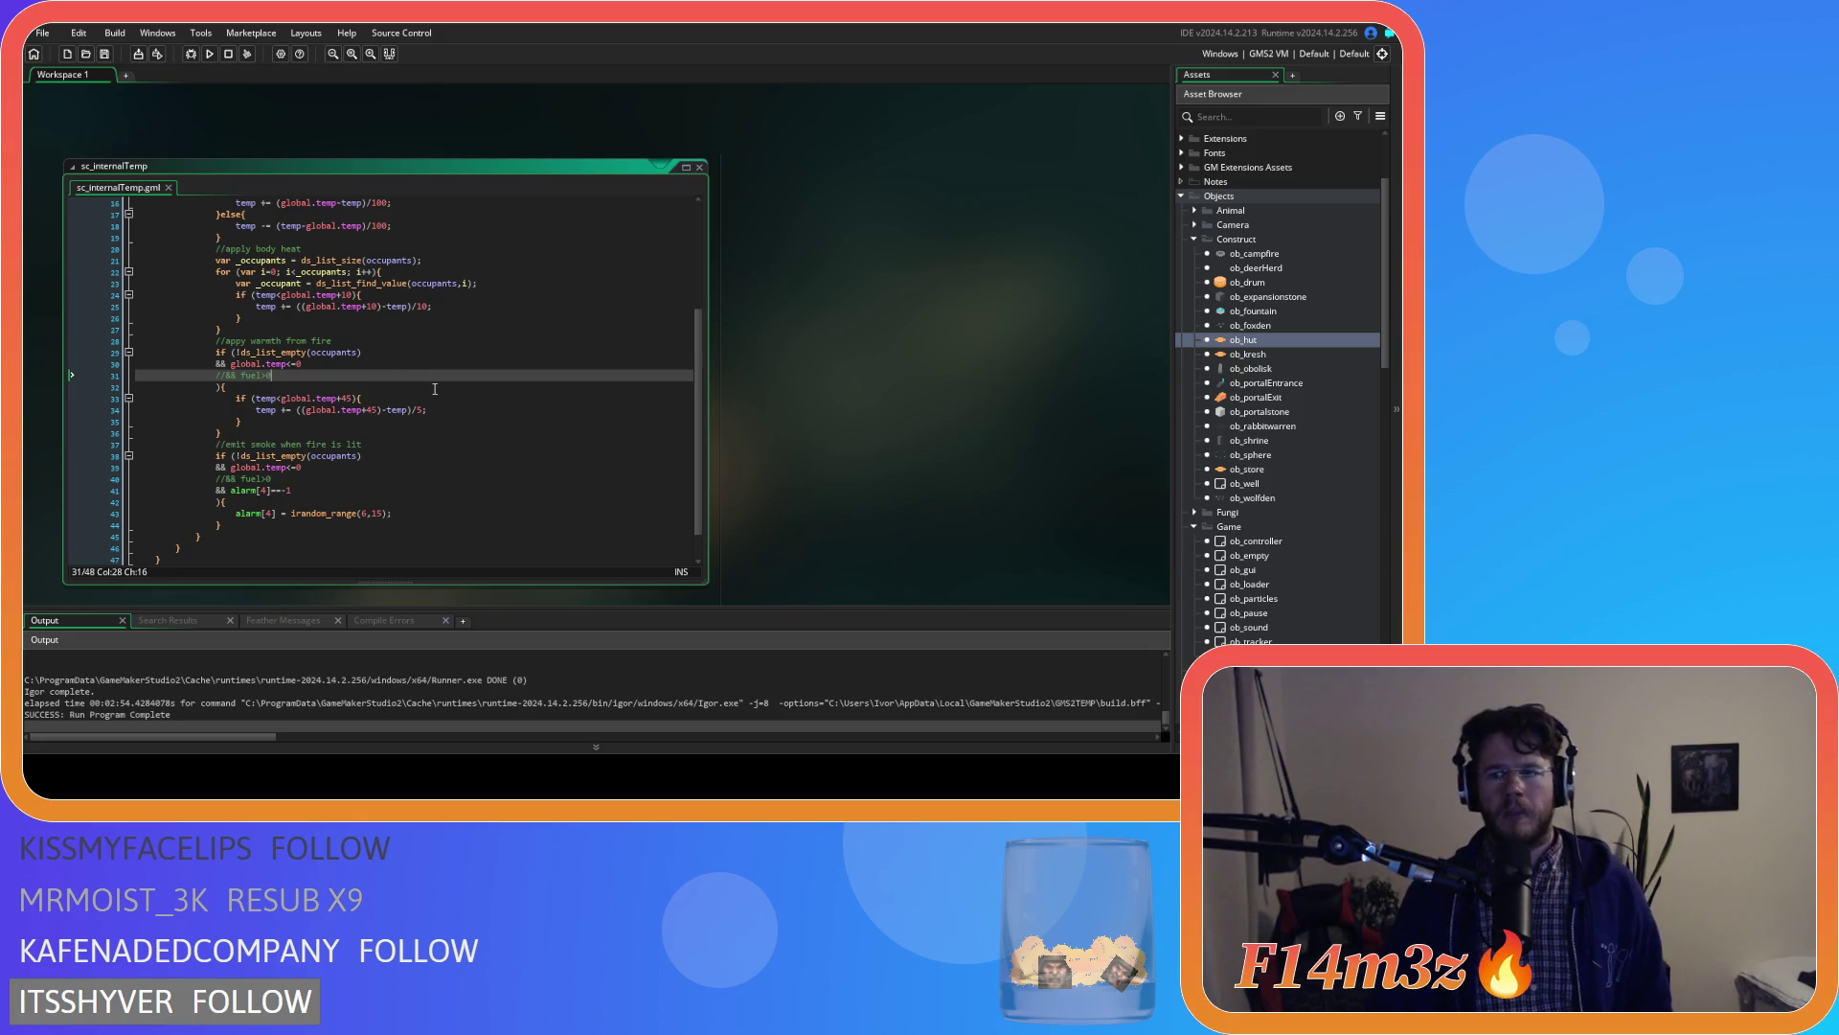
{"action": "left_click", "coordinate": [498, 423]}
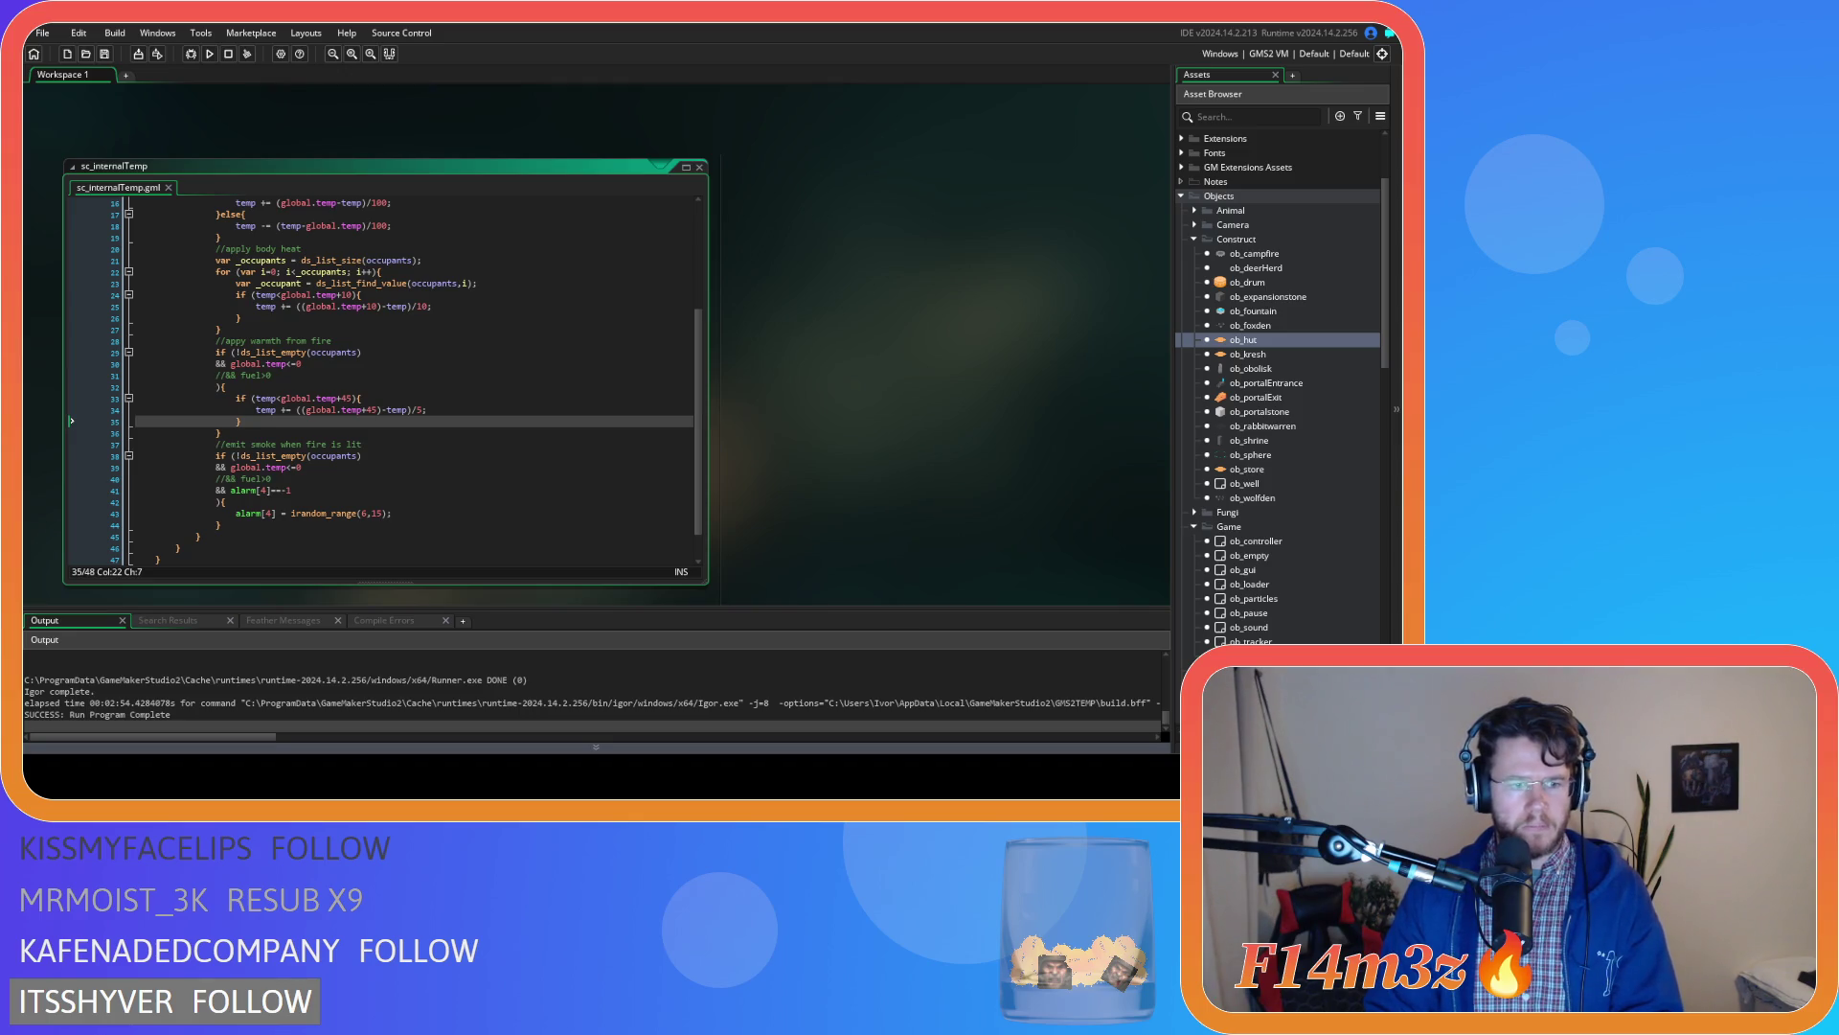
Expand the Construct scripts folder, then the Animal objects folder in the Asset Browser
{"action": "left_click", "coordinate": [468, 410]}
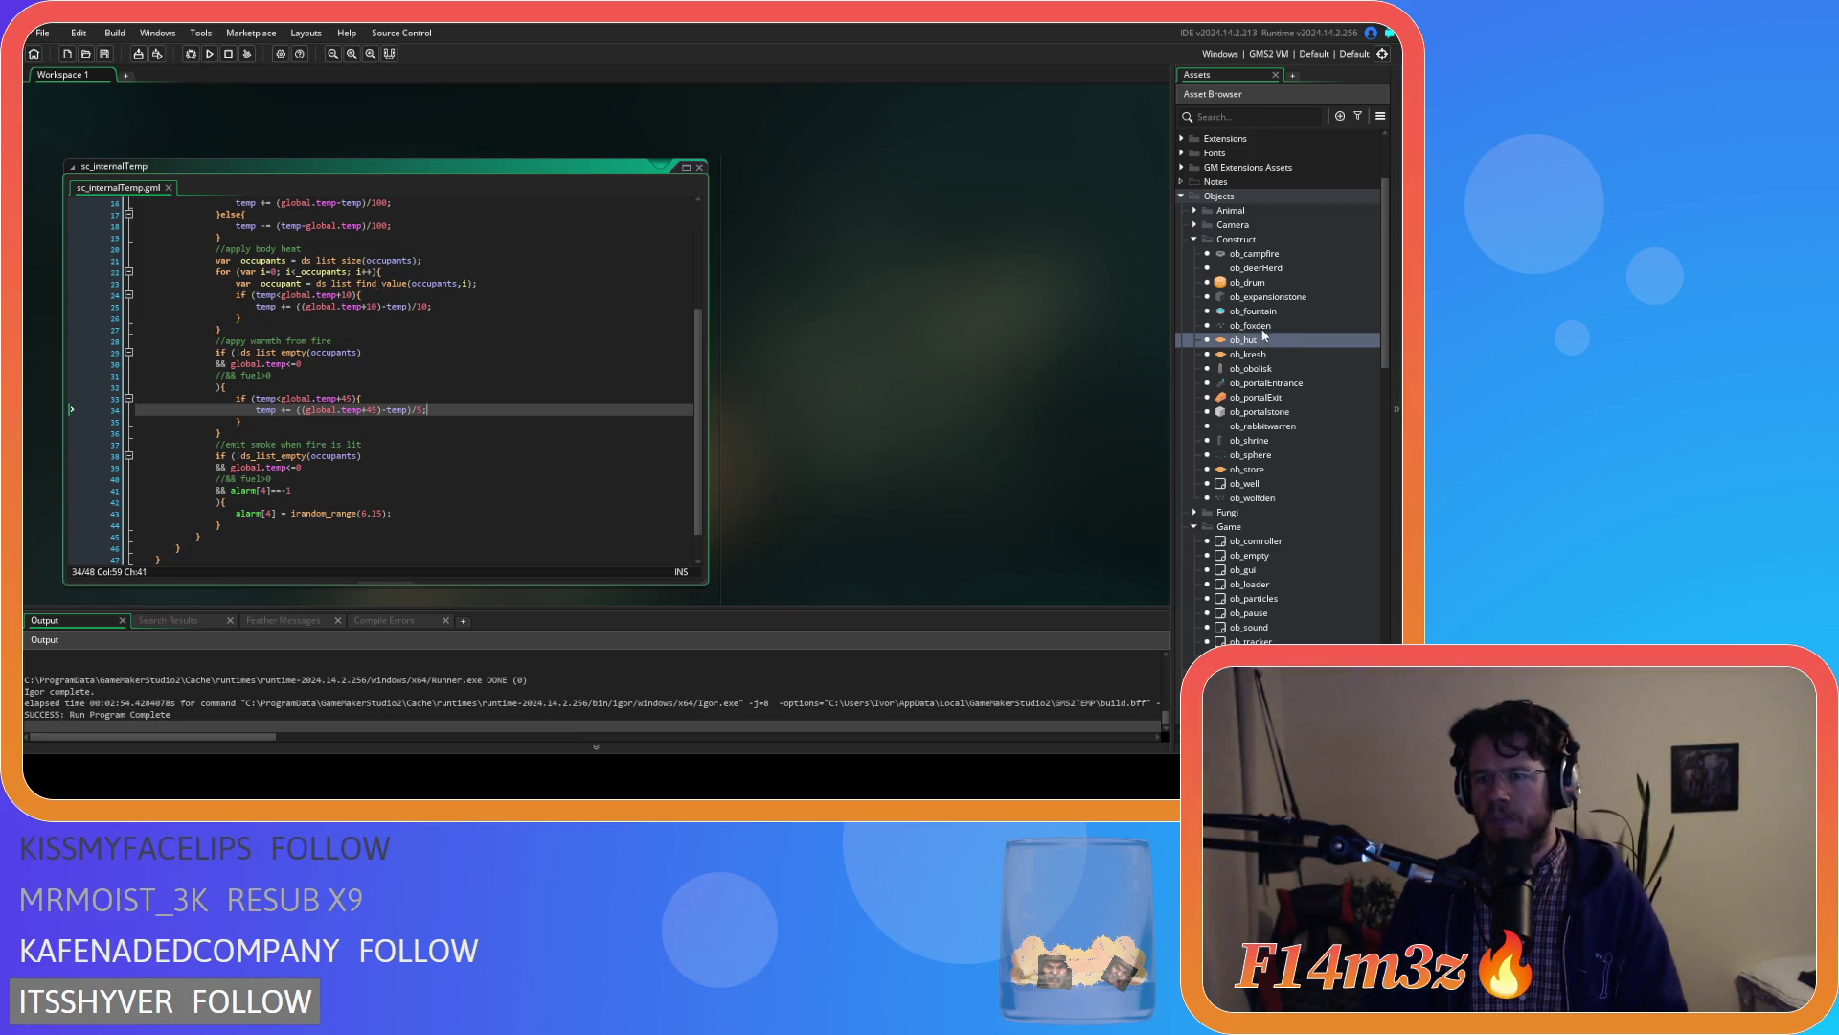
{"action": "scroll", "coordinate": [1226, 342], "scroll_direction": "down", "scroll_amount": 12}
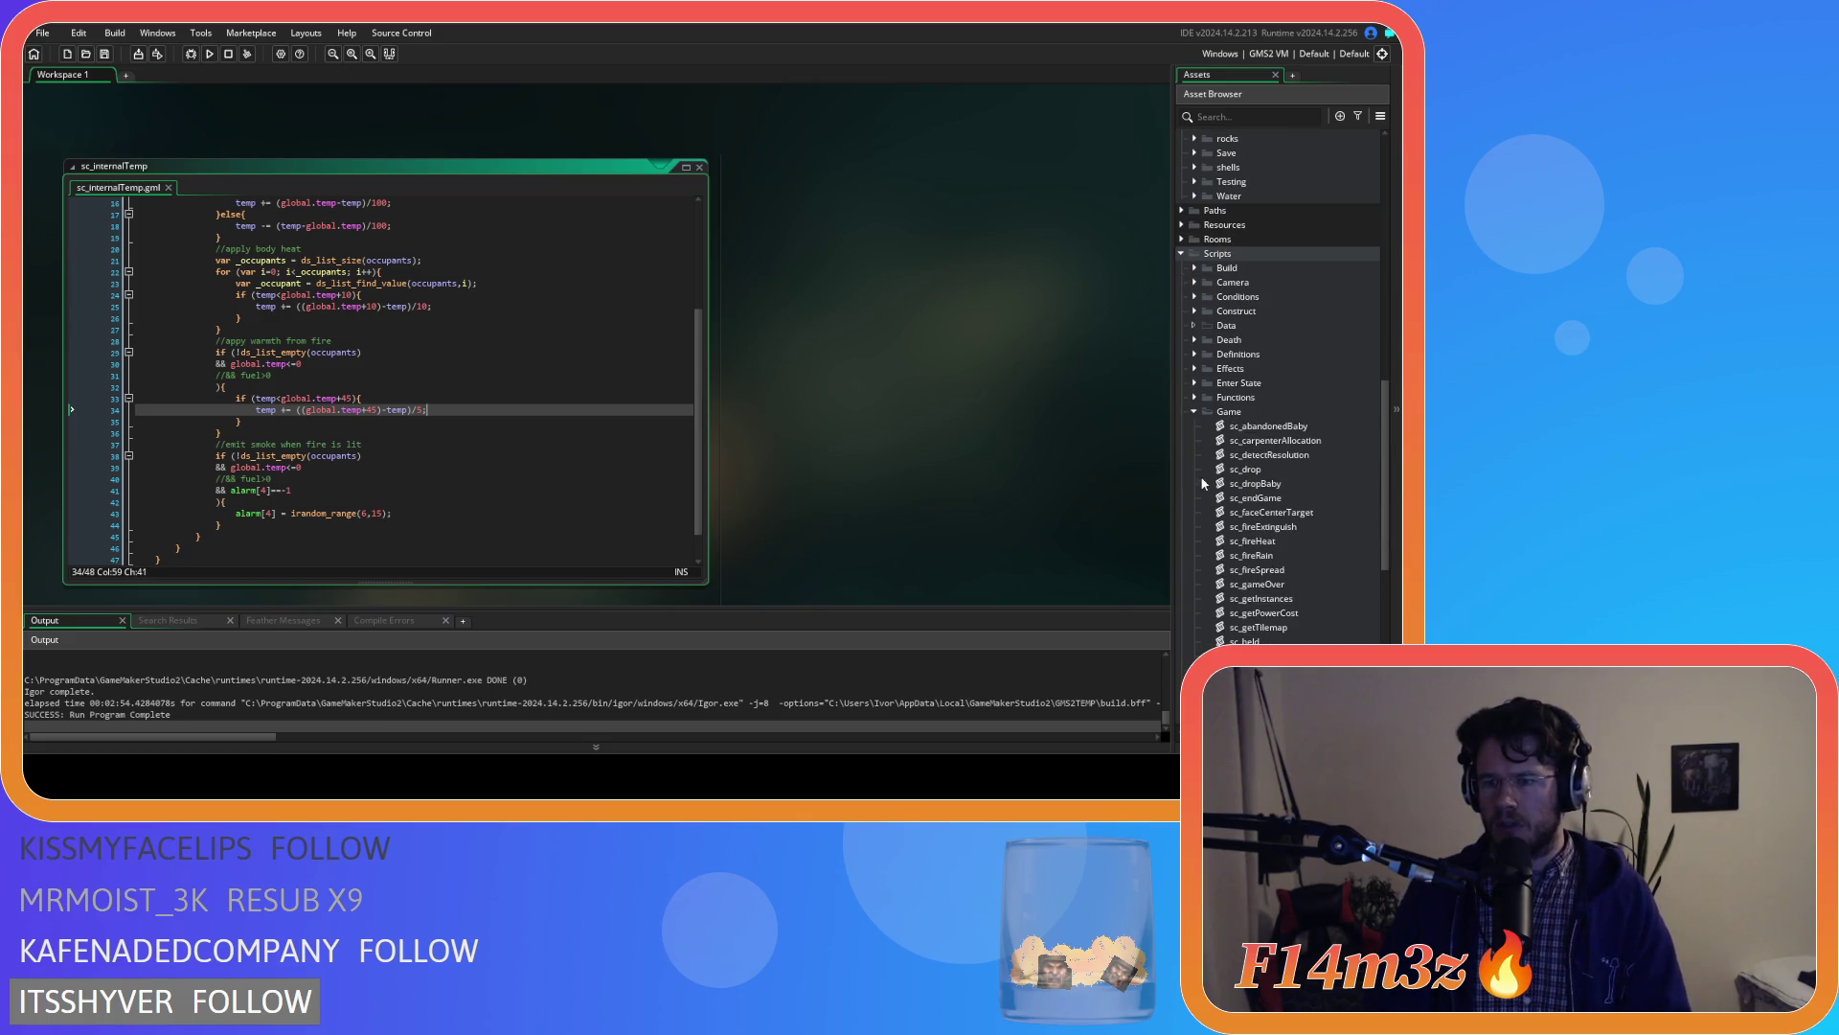
{"action": "scroll", "coordinate": [1204, 484], "scroll_direction": "down", "scroll_amount": 3}
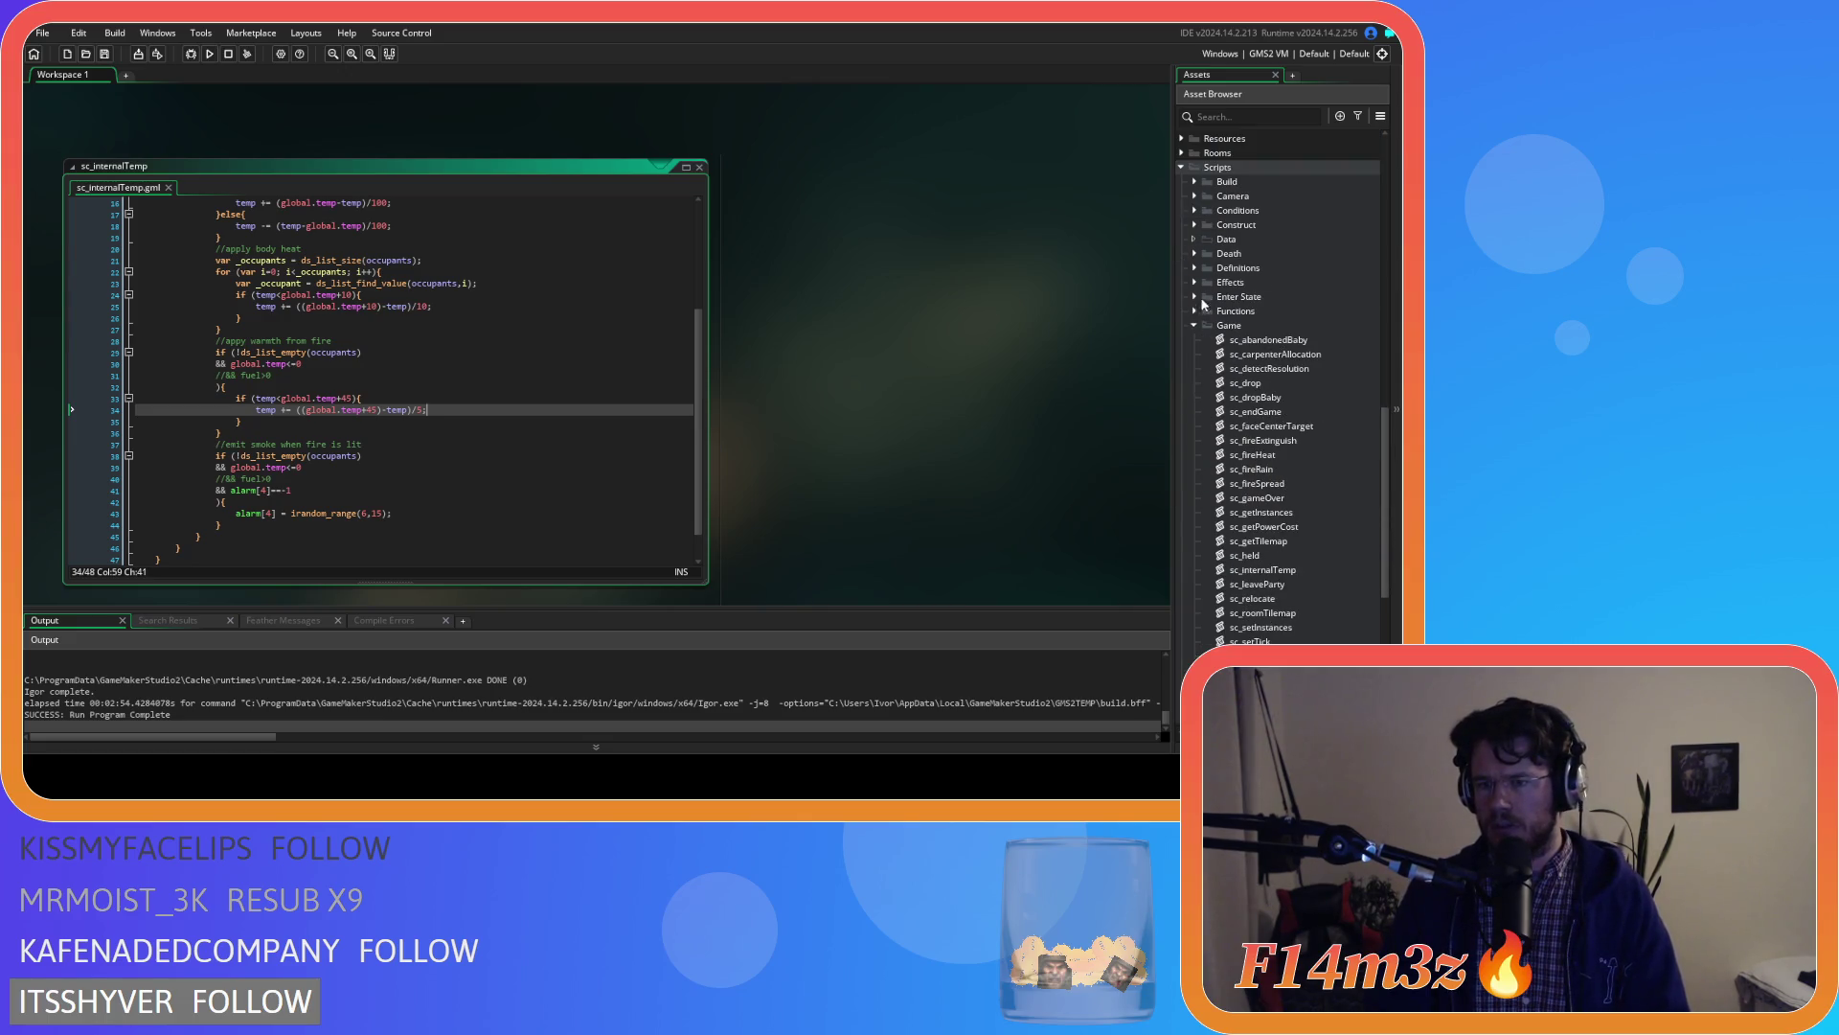
{"action": "left_click", "coordinate": [1195, 225]}
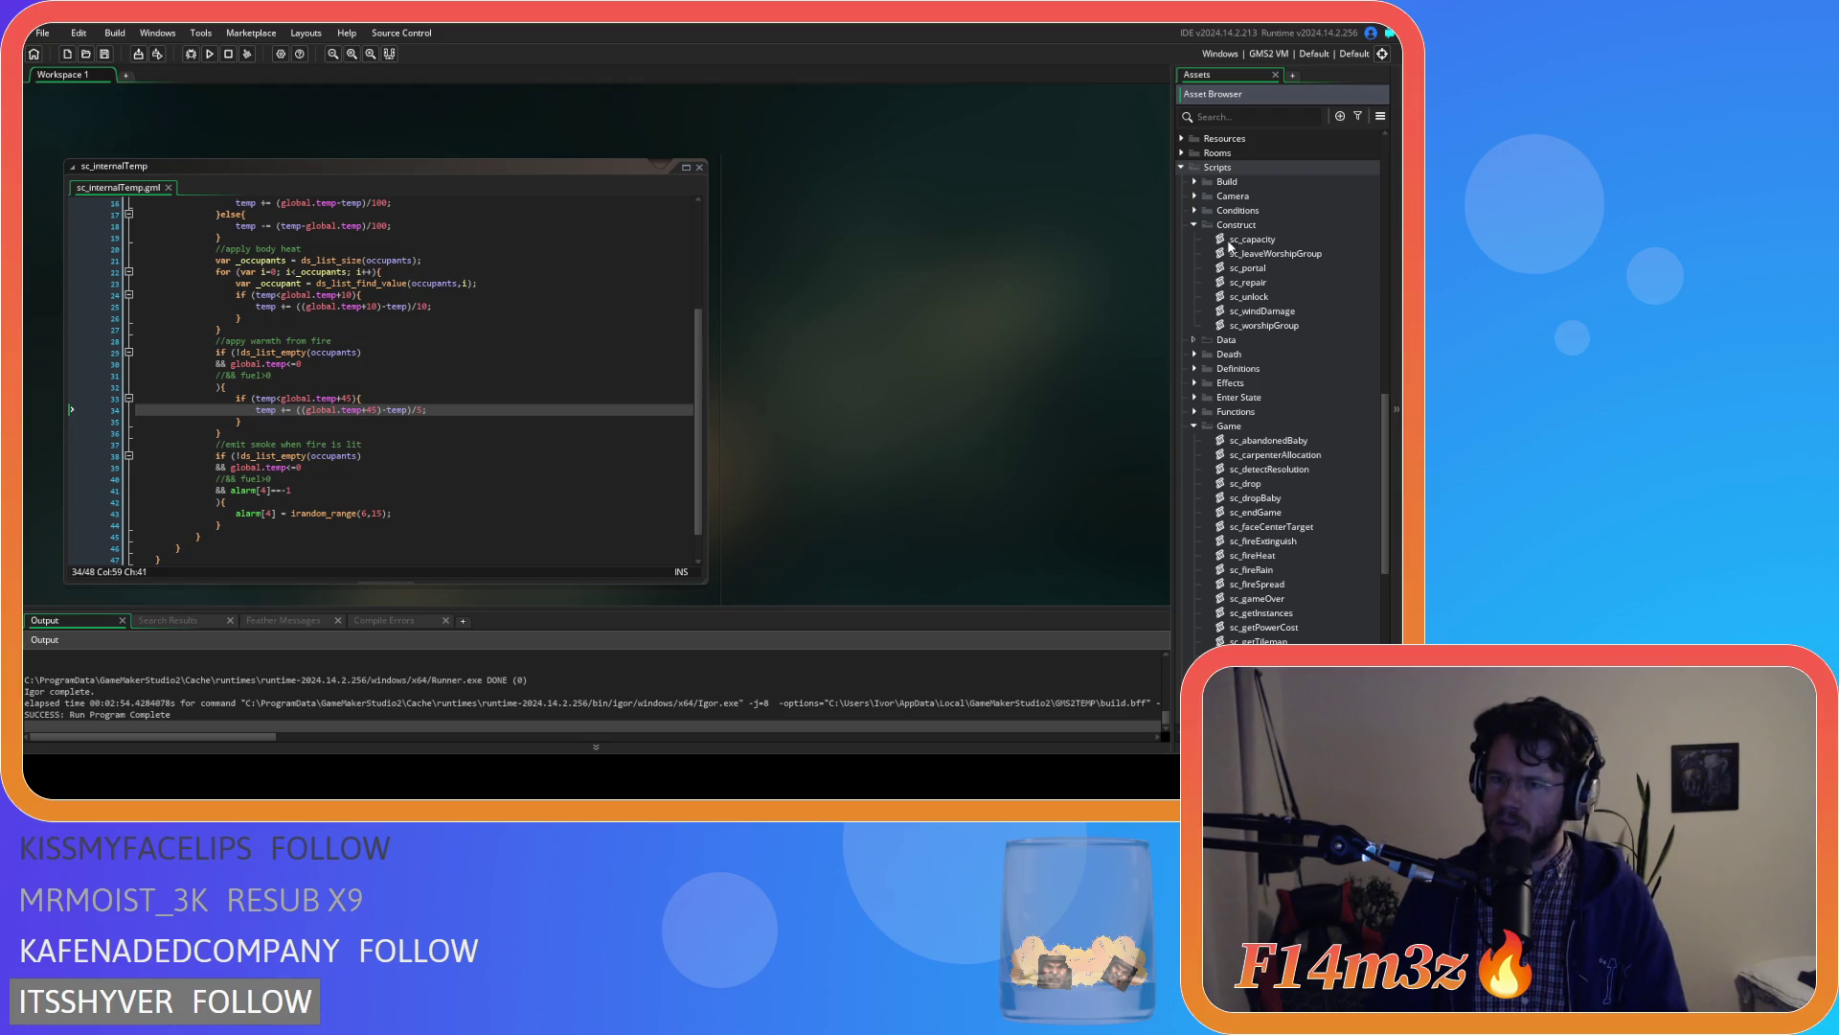
{"action": "scroll", "coordinate": [1256, 337], "scroll_direction": "up", "scroll_amount": 10}
{"action": "scroll", "coordinate": [1263, 327], "scroll_direction": "up", "scroll_amount": 2}
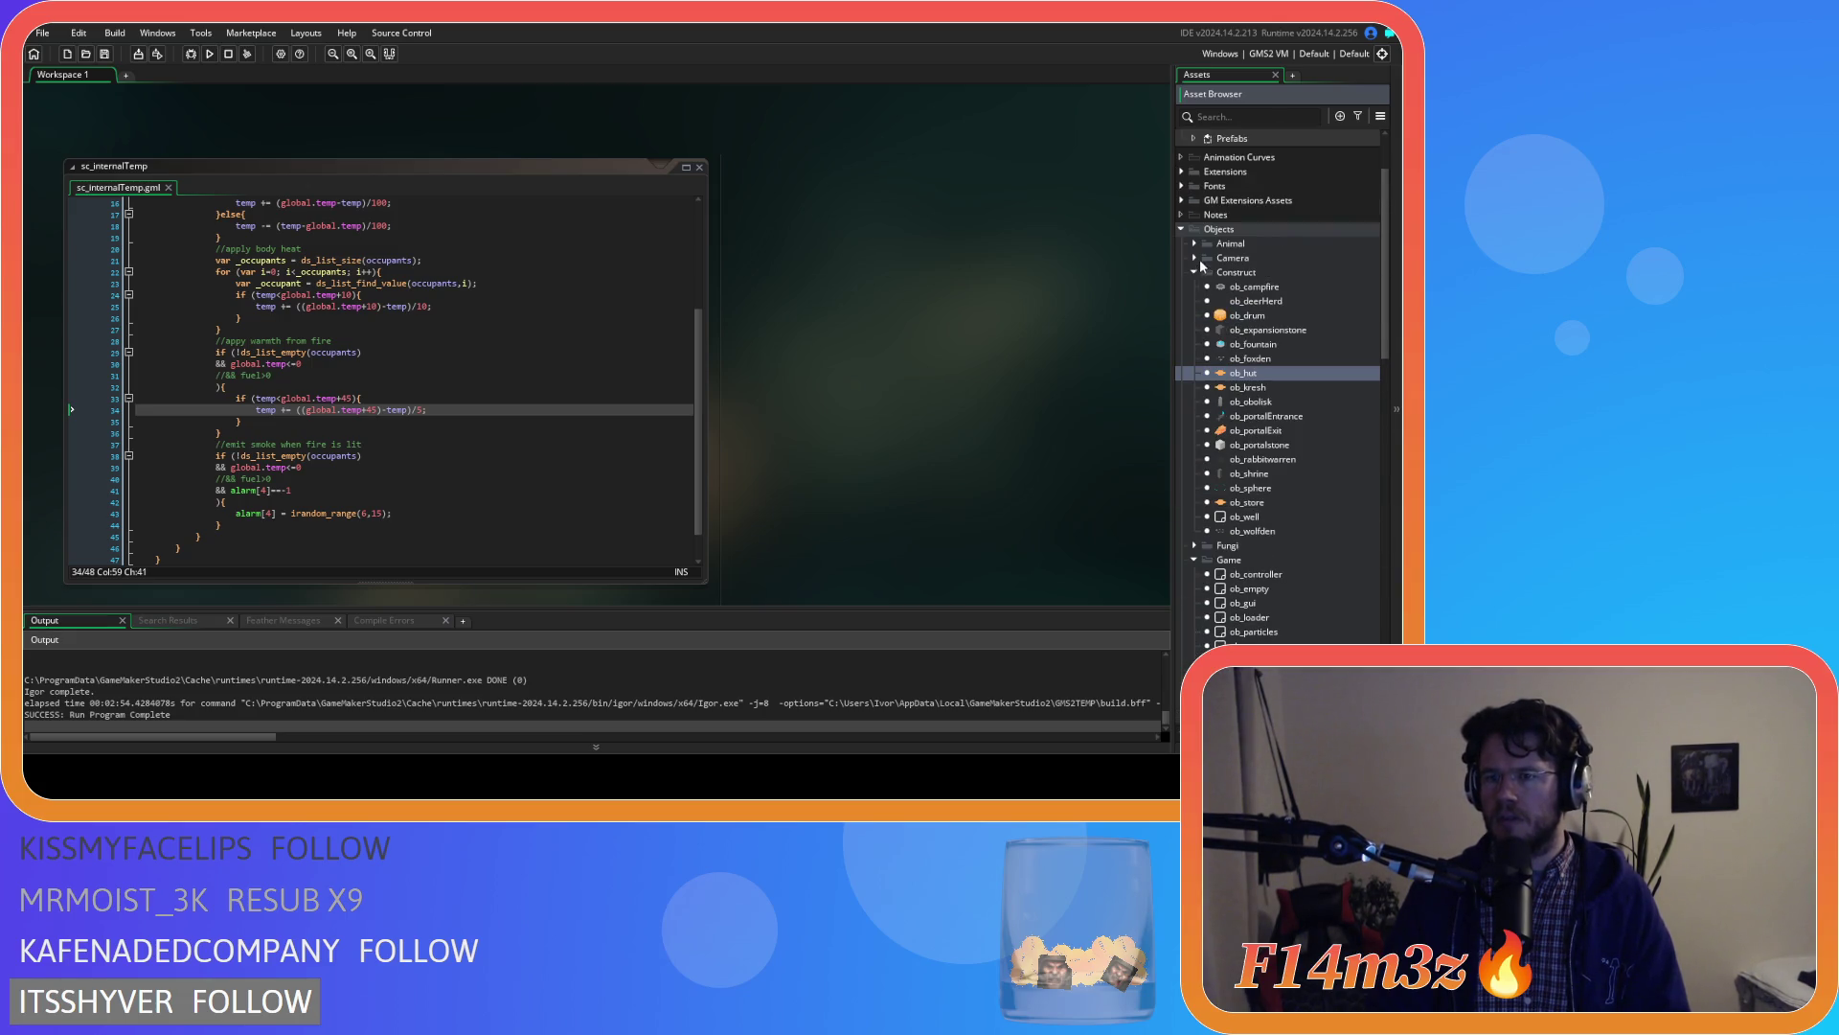
{"action": "left_click", "coordinate": [1193, 244]}
Open ob_human and search its Step code for state_construct
{"action": "double_click", "coordinate": [1225, 272]}
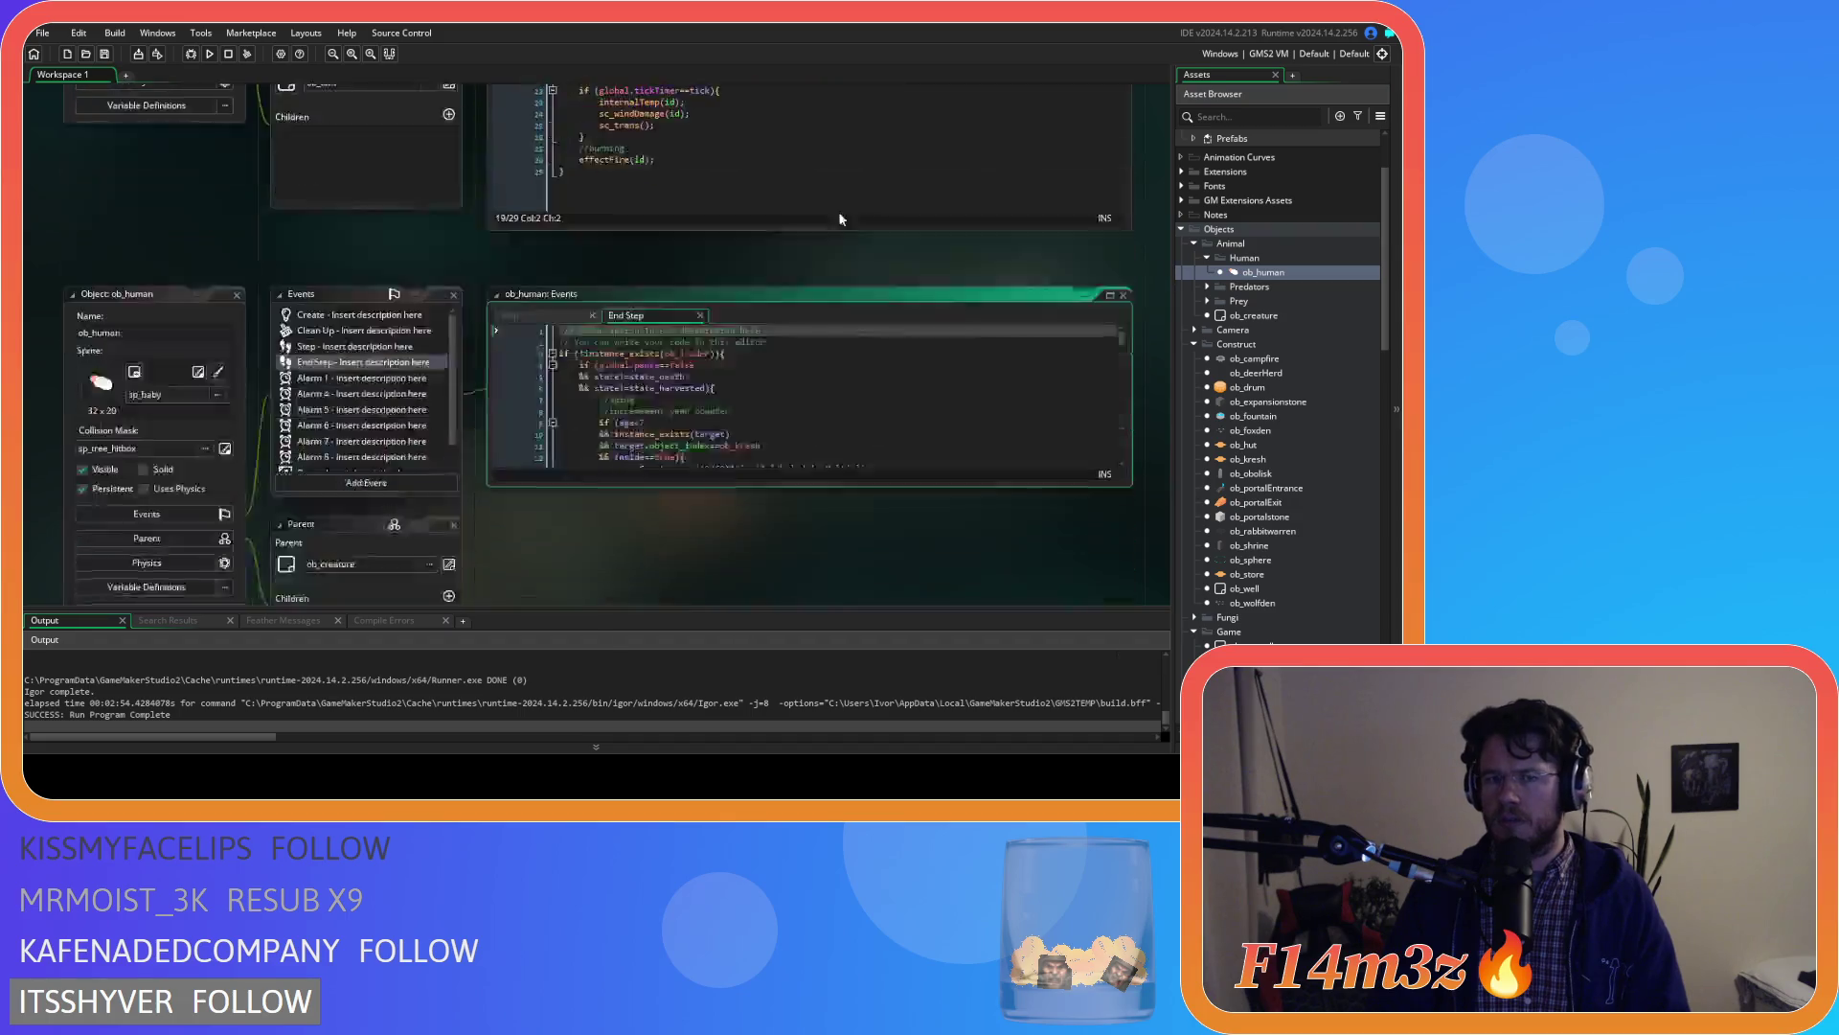
{"action": "key", "text": "ctrl+f"}
{"action": "type", "text": "state"}
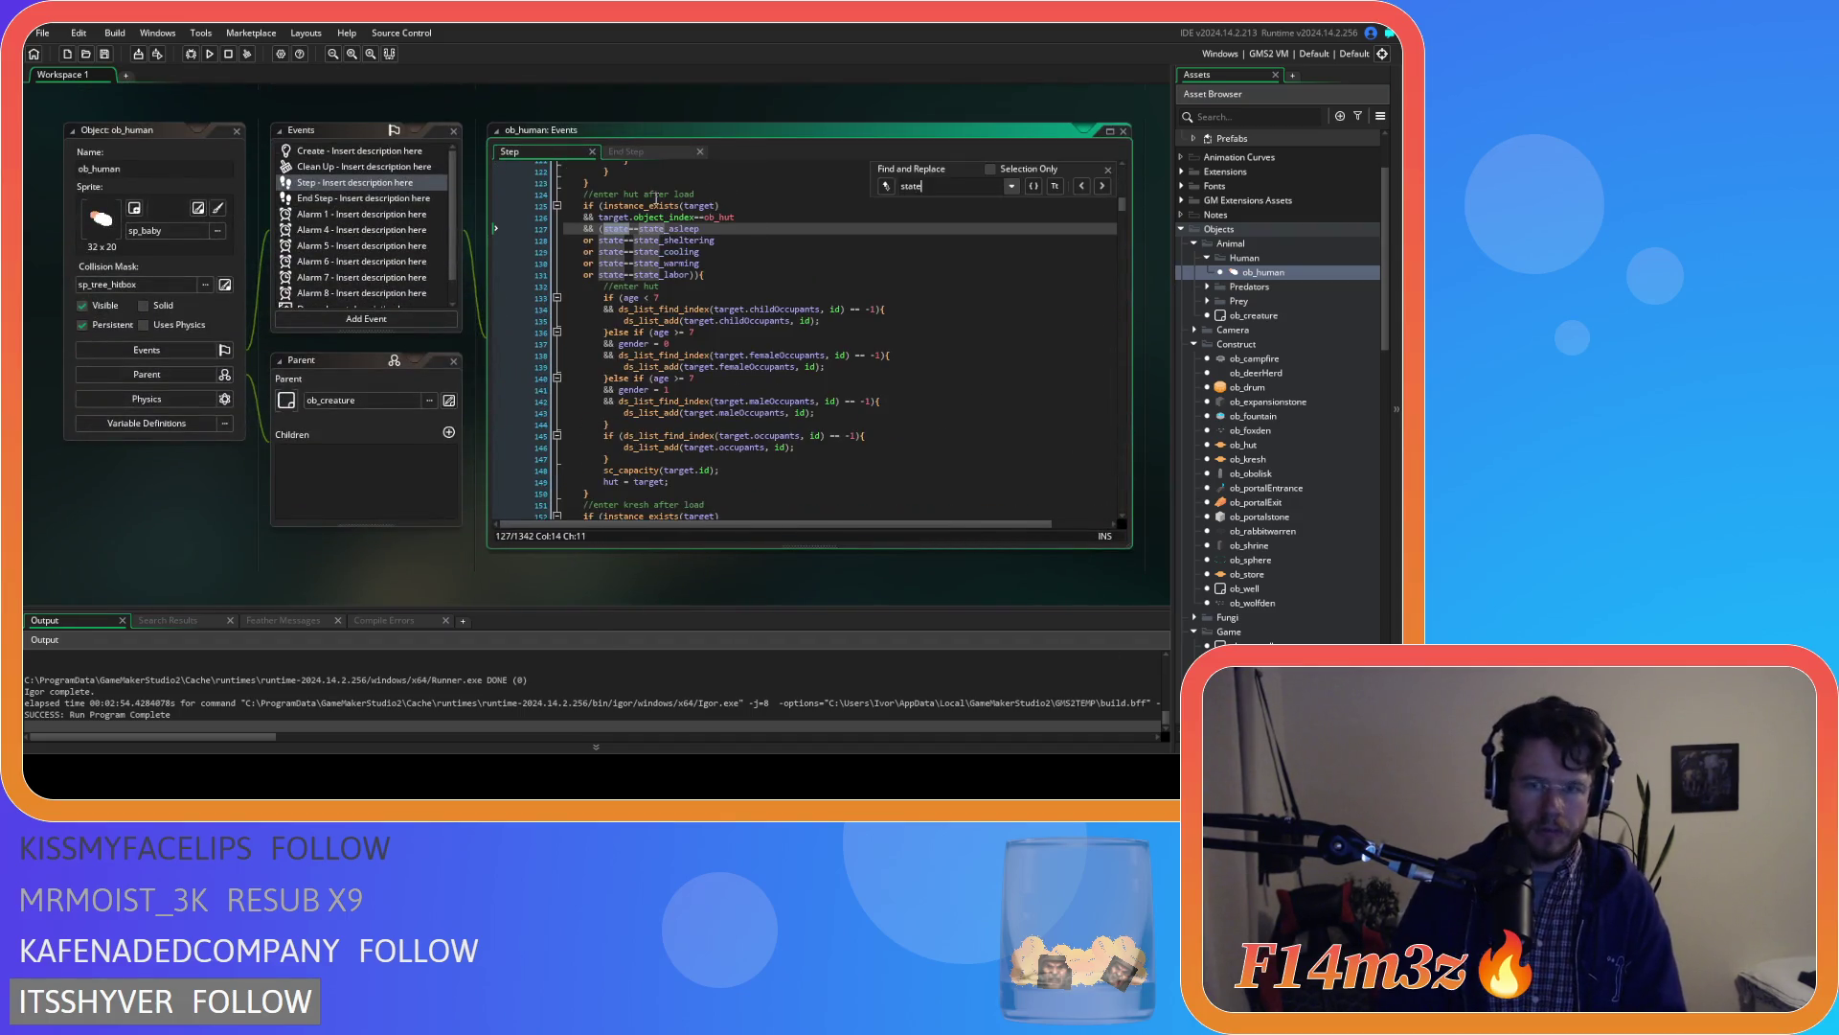
{"action": "type", "text": "_construct"}
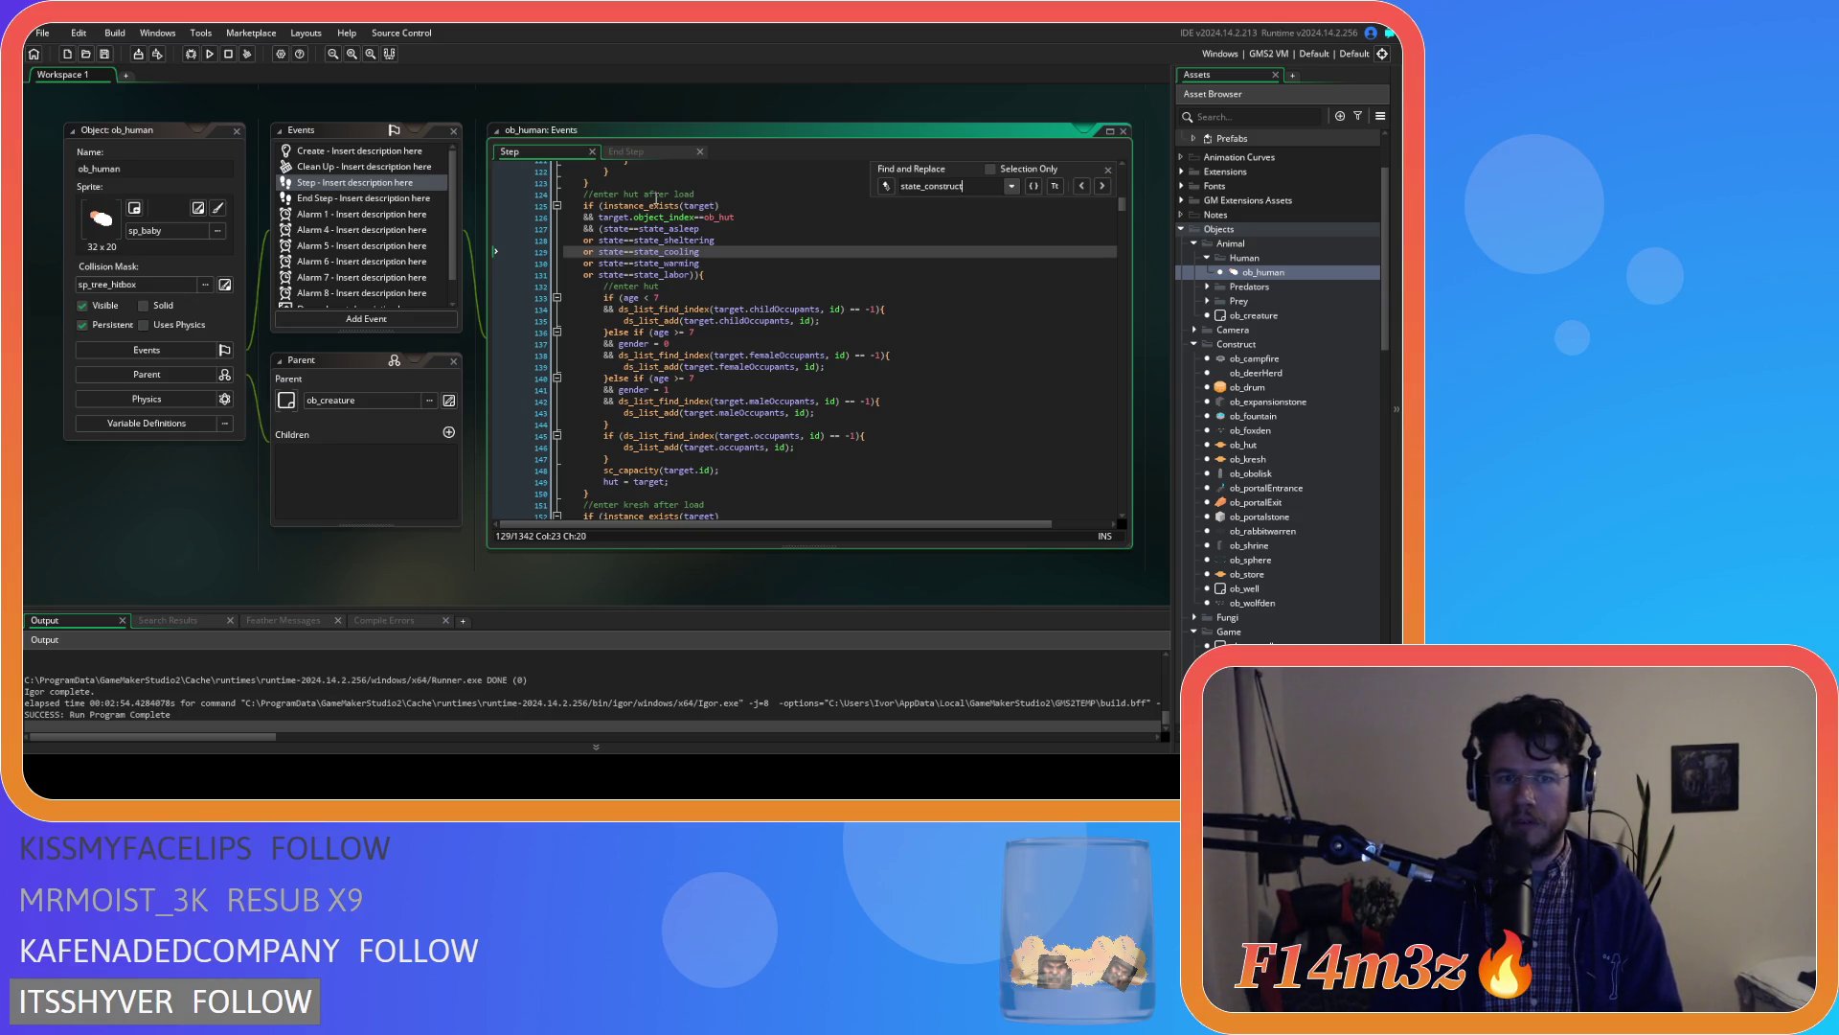
{"action": "key", "text": "BackSpace"}
{"action": "key", "text": "BackSpace"}
{"action": "key", "text": "BackSpace"}
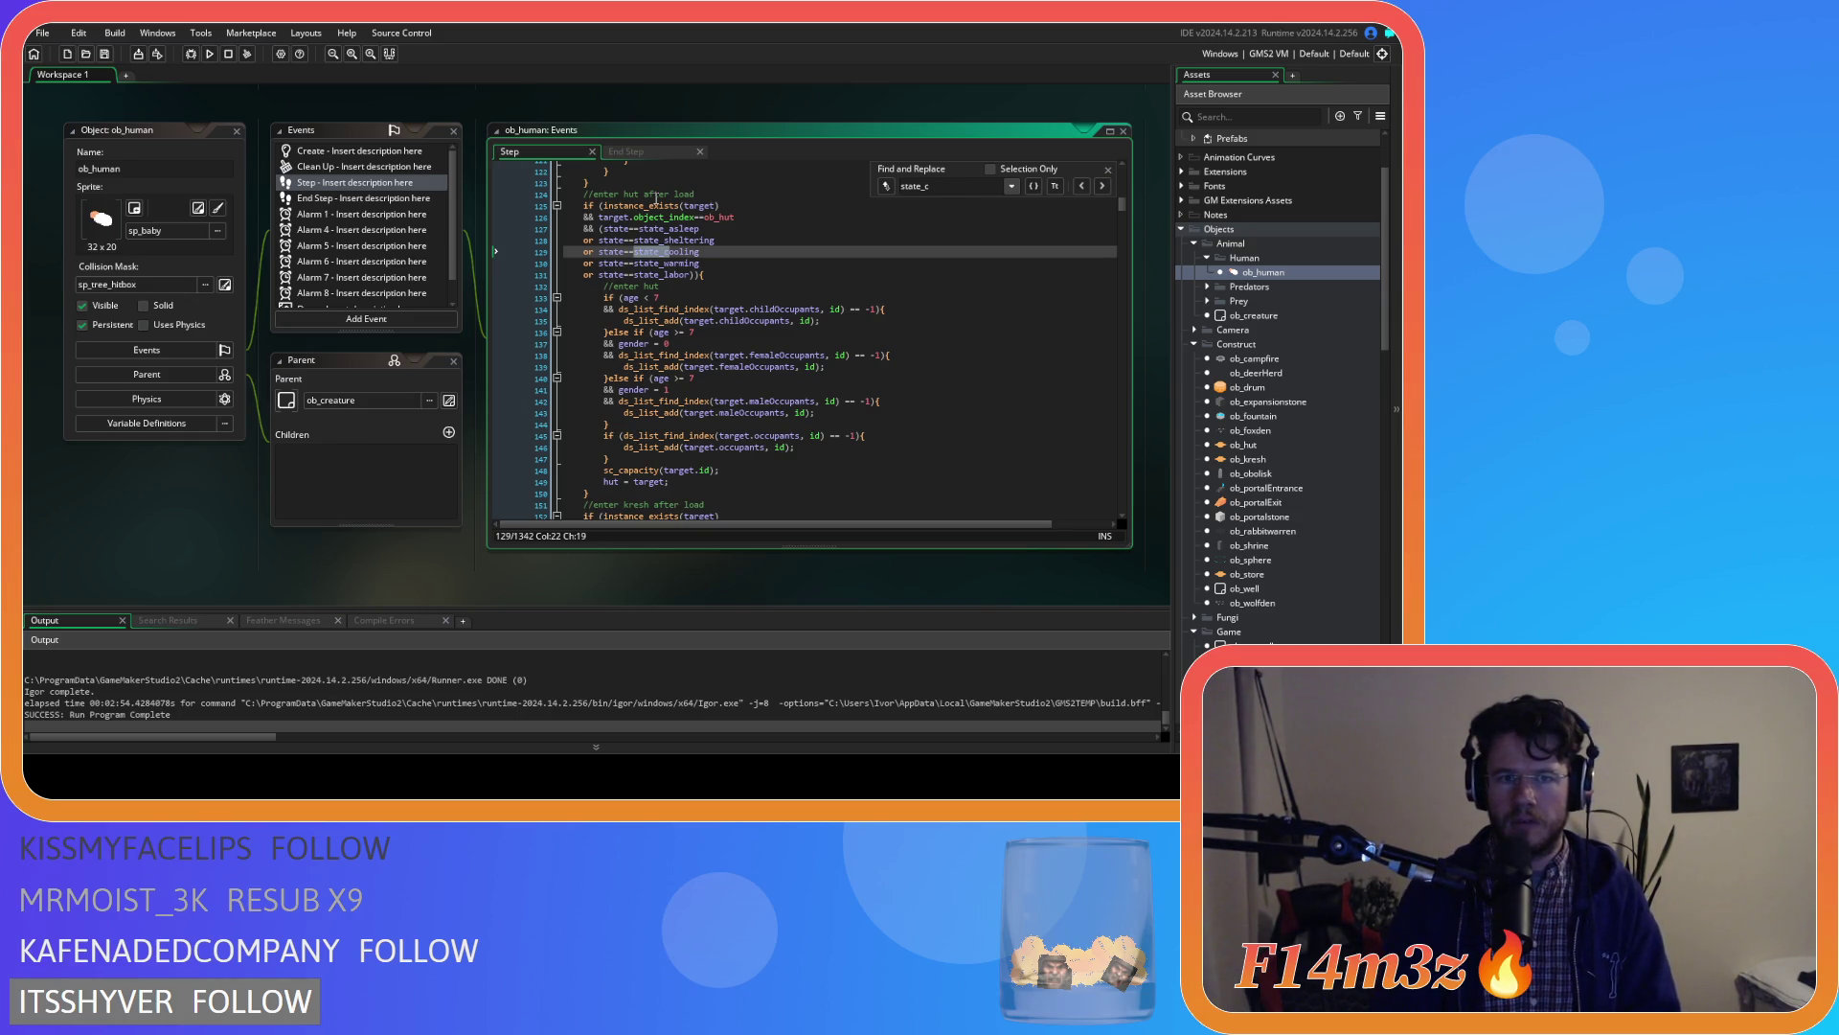
{"action": "left_click", "coordinate": [1108, 170]}
Search ob_human's Create code for state_construct and review the stage 2 completion code
{"action": "left_click", "coordinate": [360, 151]}
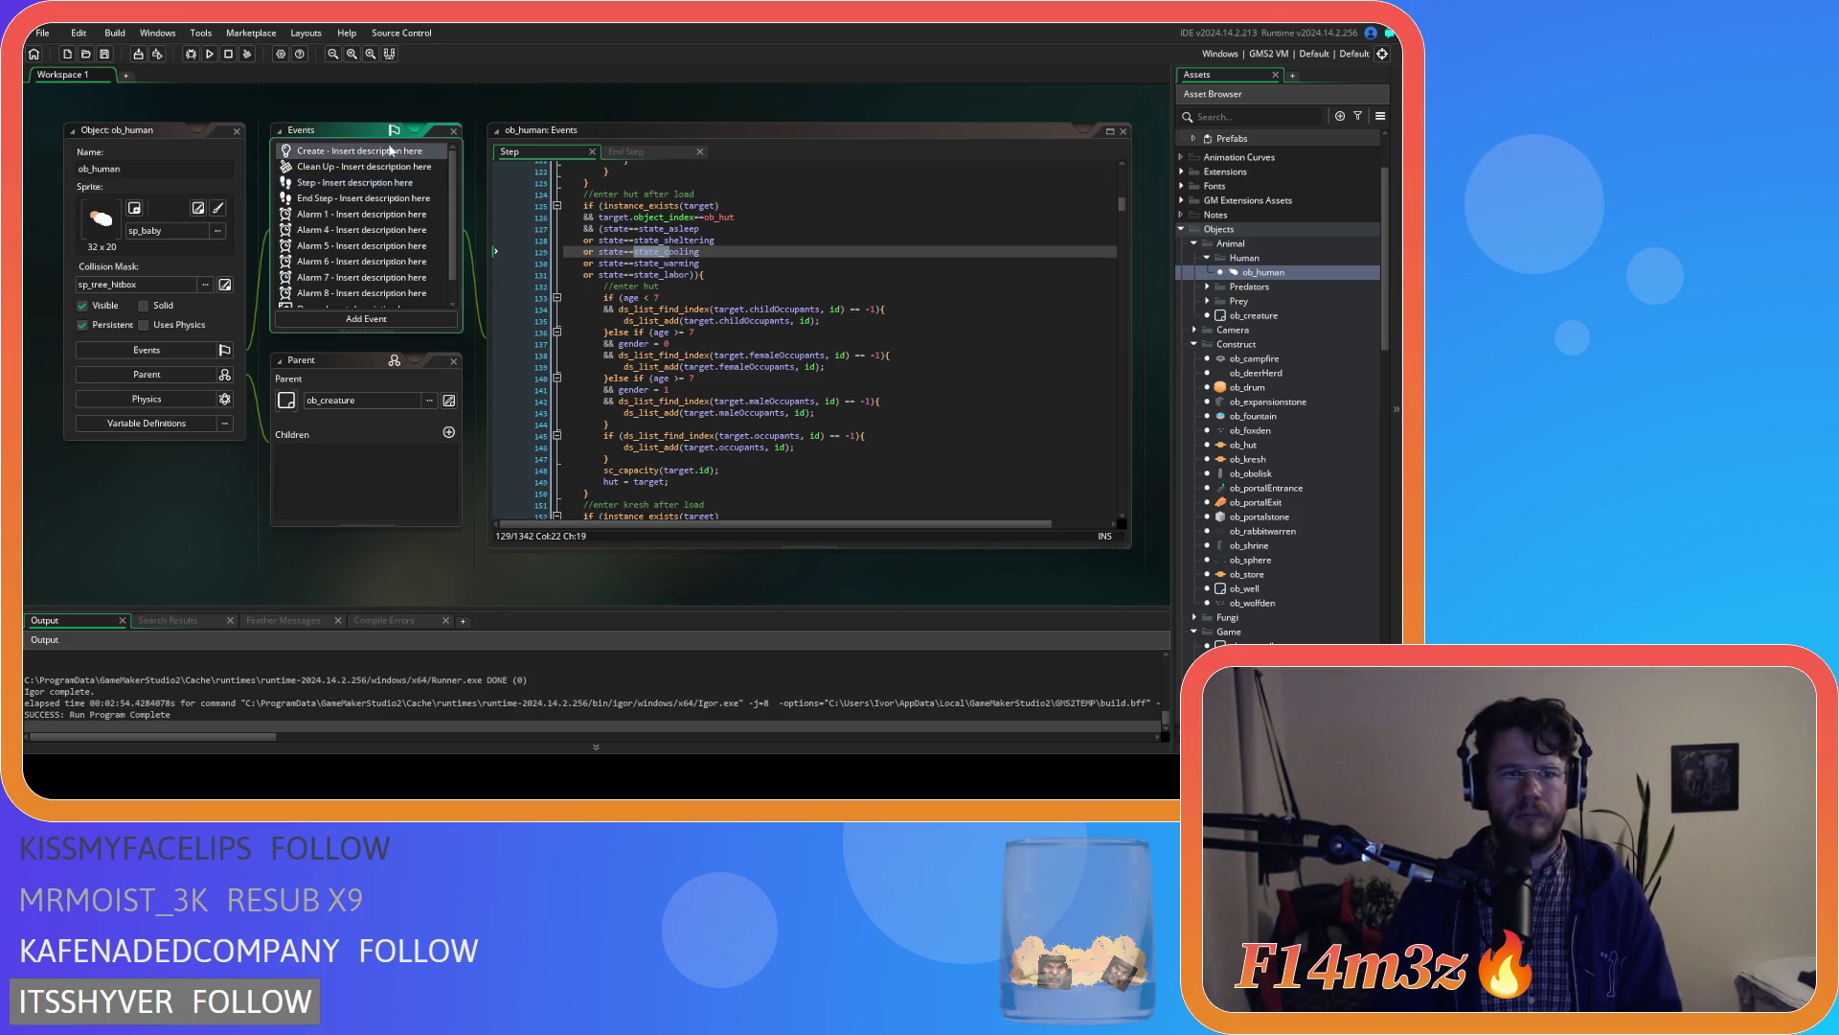
{"action": "key", "text": "ctrl+f"}
{"action": "type", "text": "state_construct"}
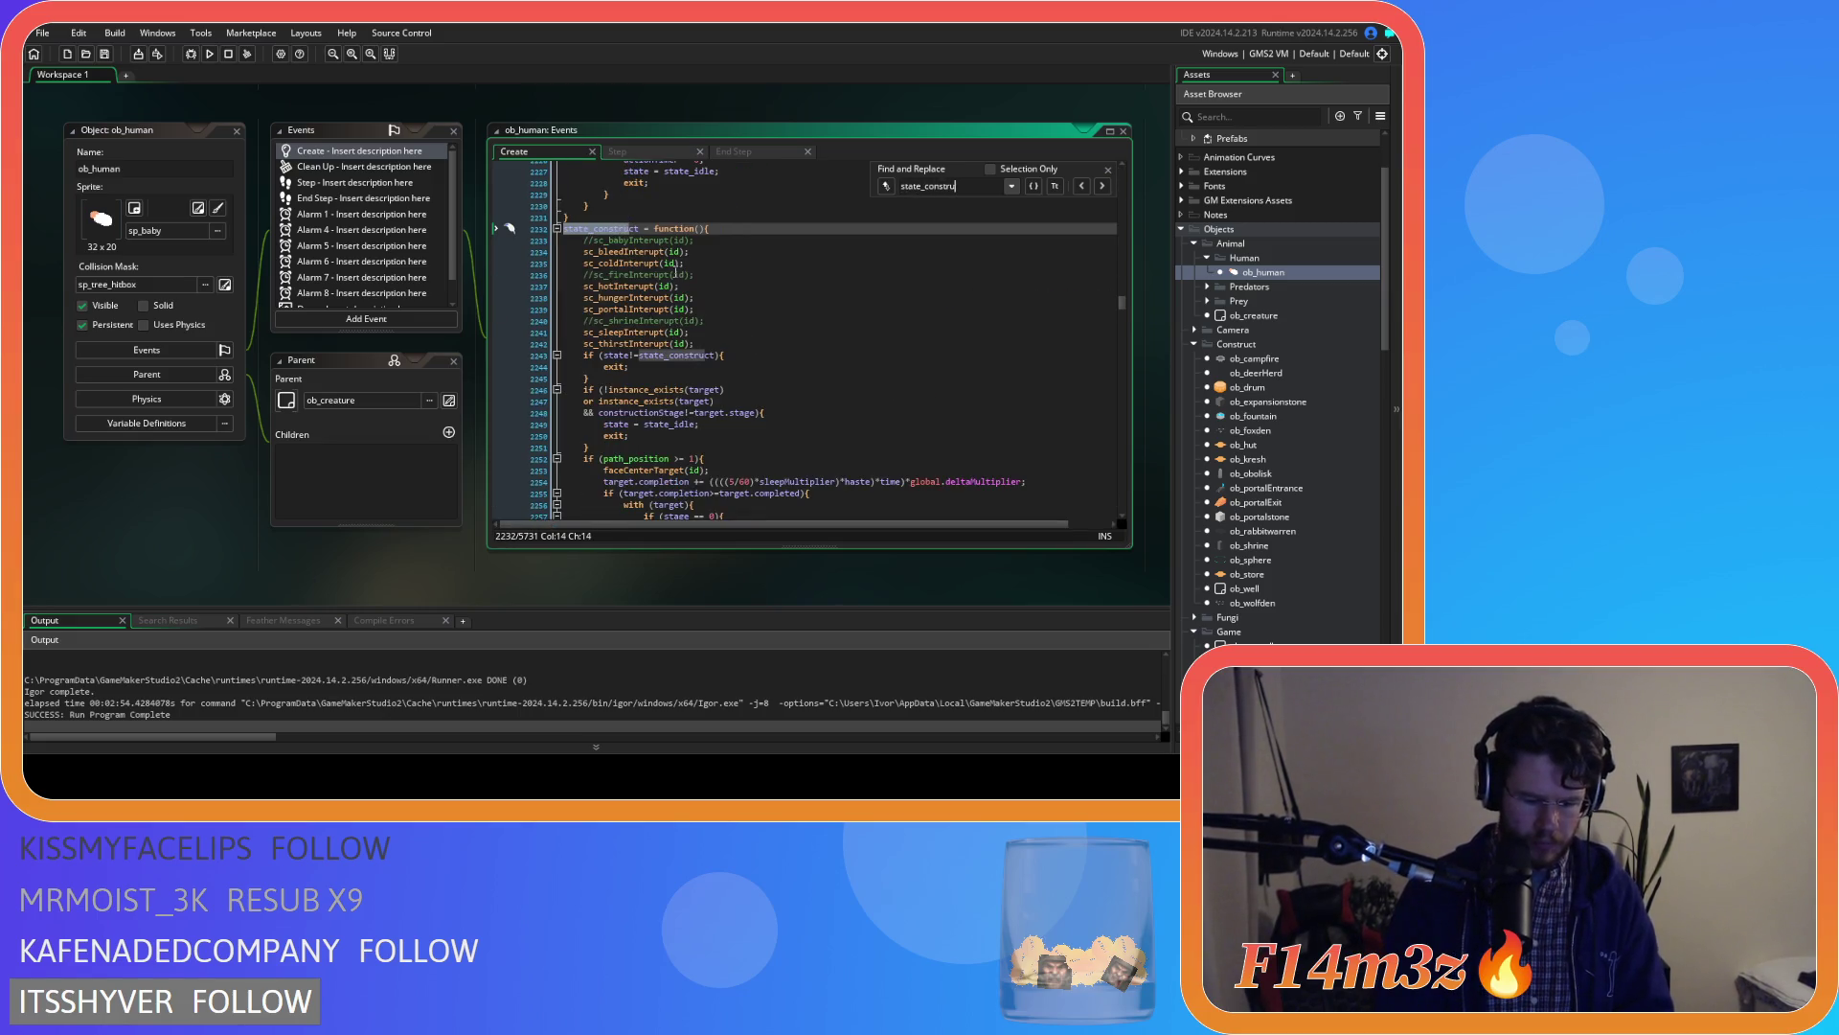
{"action": "scroll", "coordinate": [679, 274], "scroll_direction": "down", "scroll_amount": 10}
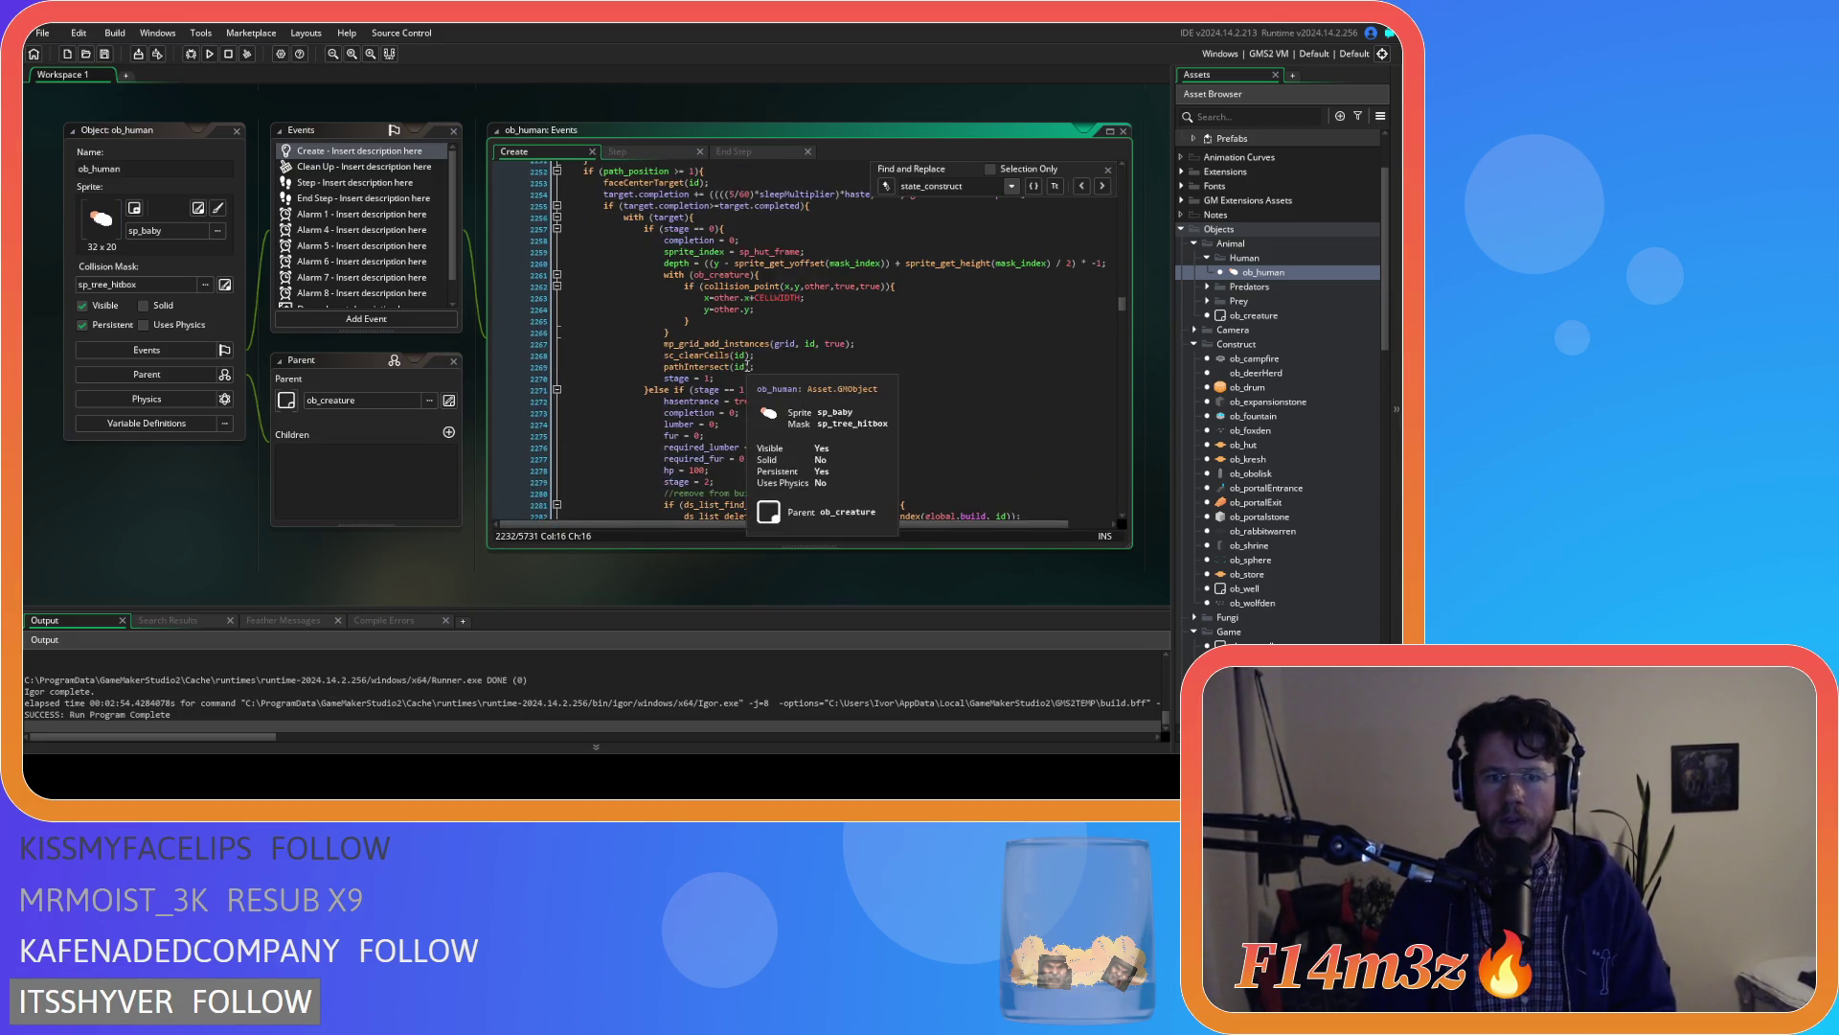
{"action": "scroll", "coordinate": [819, 360], "scroll_direction": "down", "scroll_amount": 4}
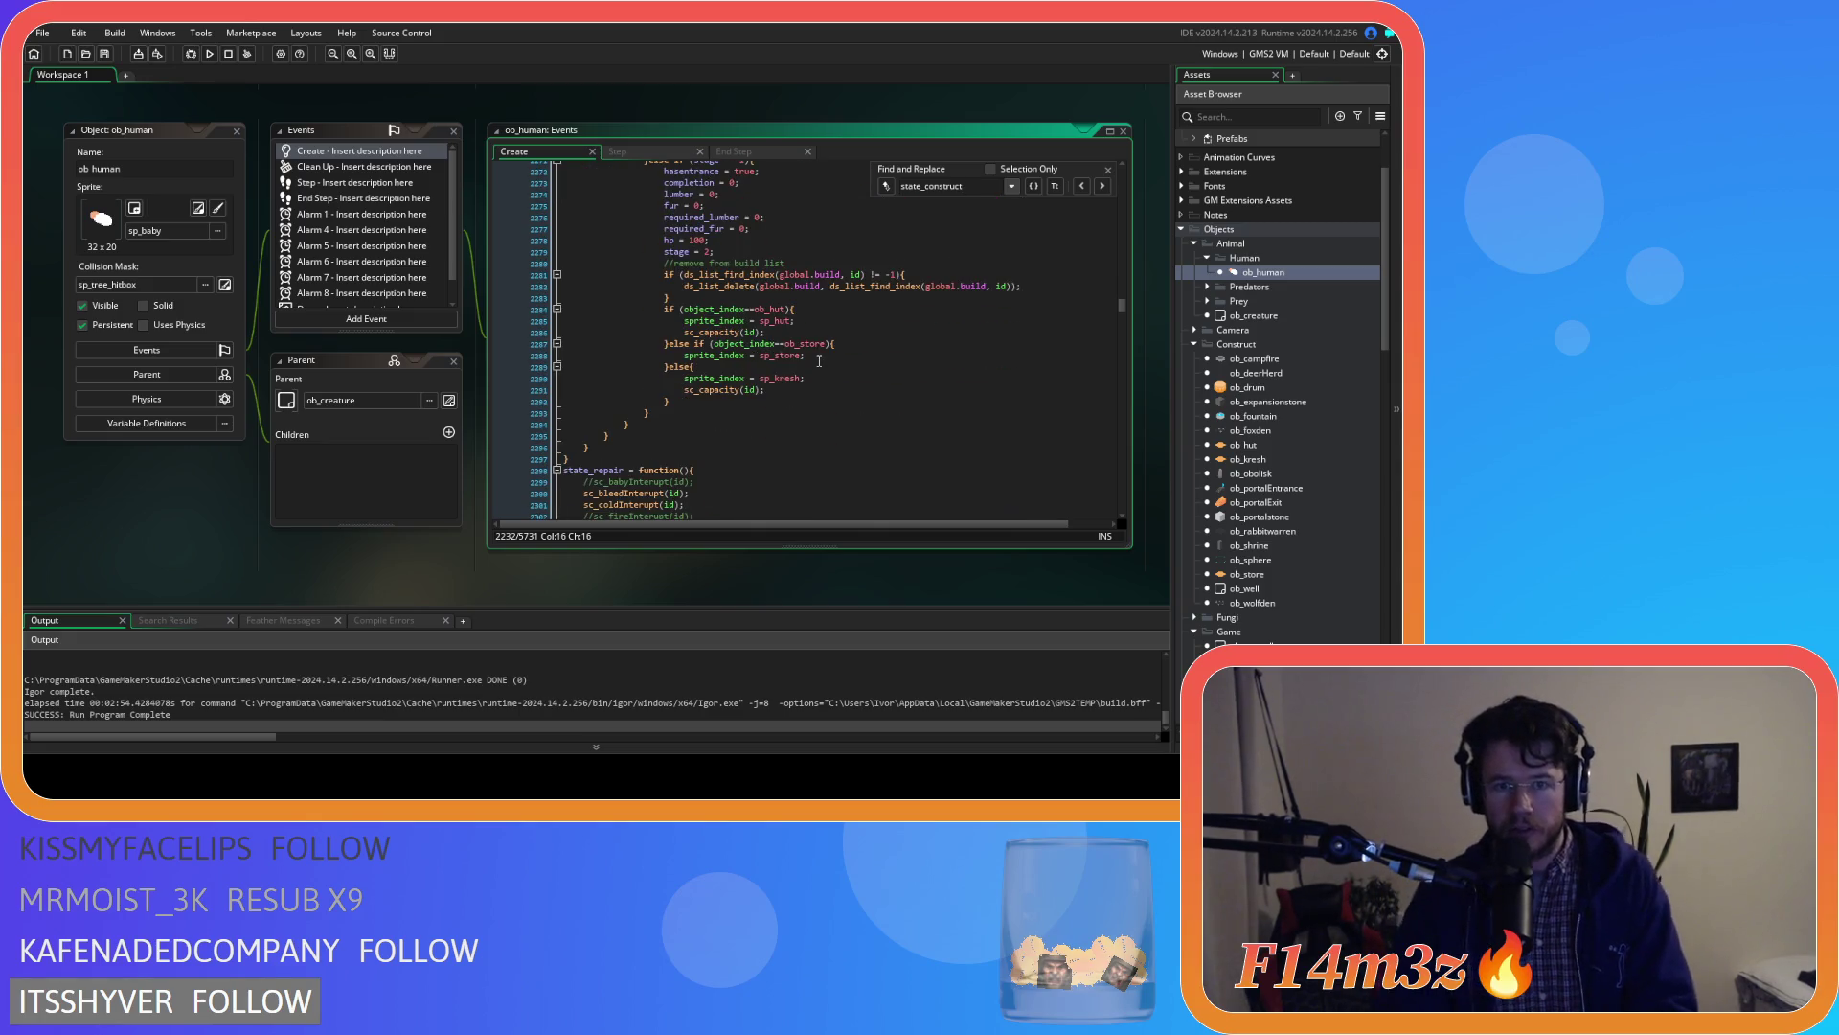
{"action": "left_click", "coordinate": [755, 388]}
{"action": "scroll", "coordinate": [795, 364], "scroll_direction": "up", "scroll_amount": 1}
{"action": "left_click", "coordinate": [848, 328]}
{"action": "scroll", "coordinate": [848, 334], "scroll_direction": "up", "scroll_amount": 1}
{"action": "mouse_move", "coordinate": [694, 229]}
{"action": "left_mouse_down"}
{"action": "mouse_move", "coordinate": [747, 268]}
{"action": "mouse_move", "coordinate": [900, 298]}
{"action": "left_mouse_up"}
{"action": "left_click", "coordinate": [1109, 172]}
{"action": "scroll", "coordinate": [912, 274], "scroll_direction": "up", "scroll_amount": 5}
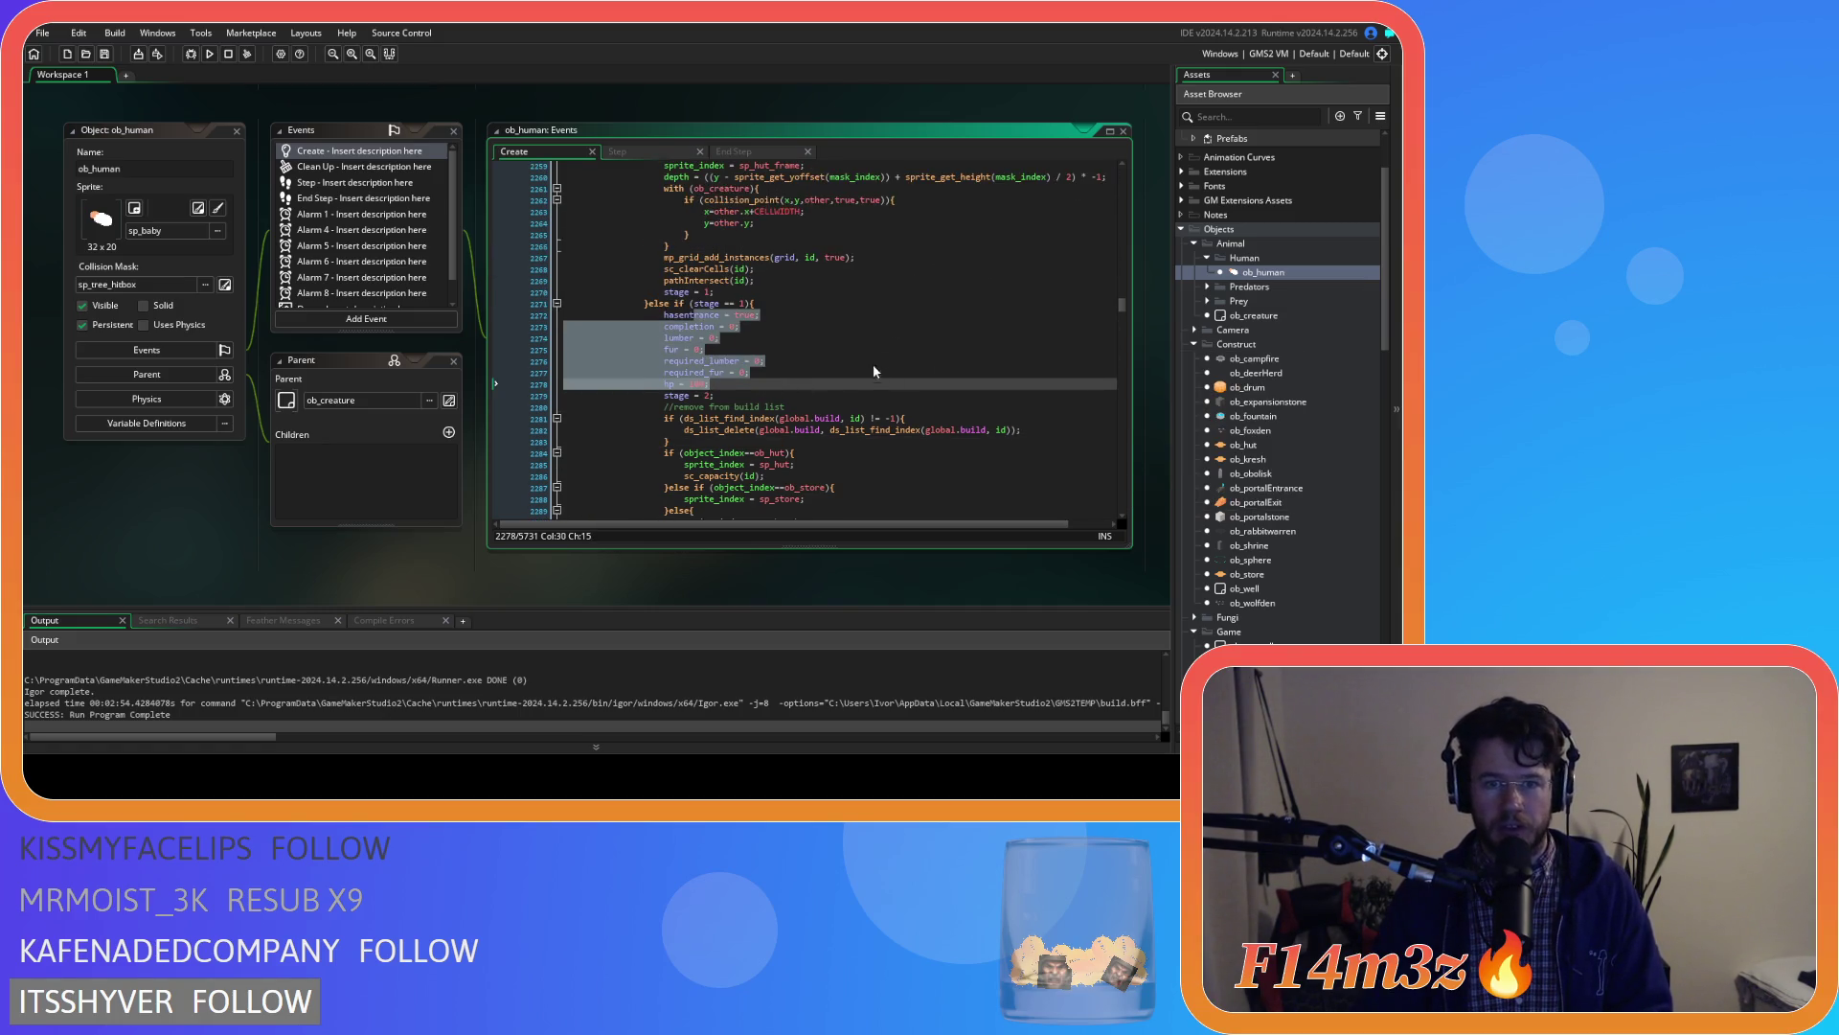
{"action": "scroll", "coordinate": [869, 380], "scroll_direction": "down", "scroll_amount": 2}
{"action": "left_click", "coordinate": [773, 376]}
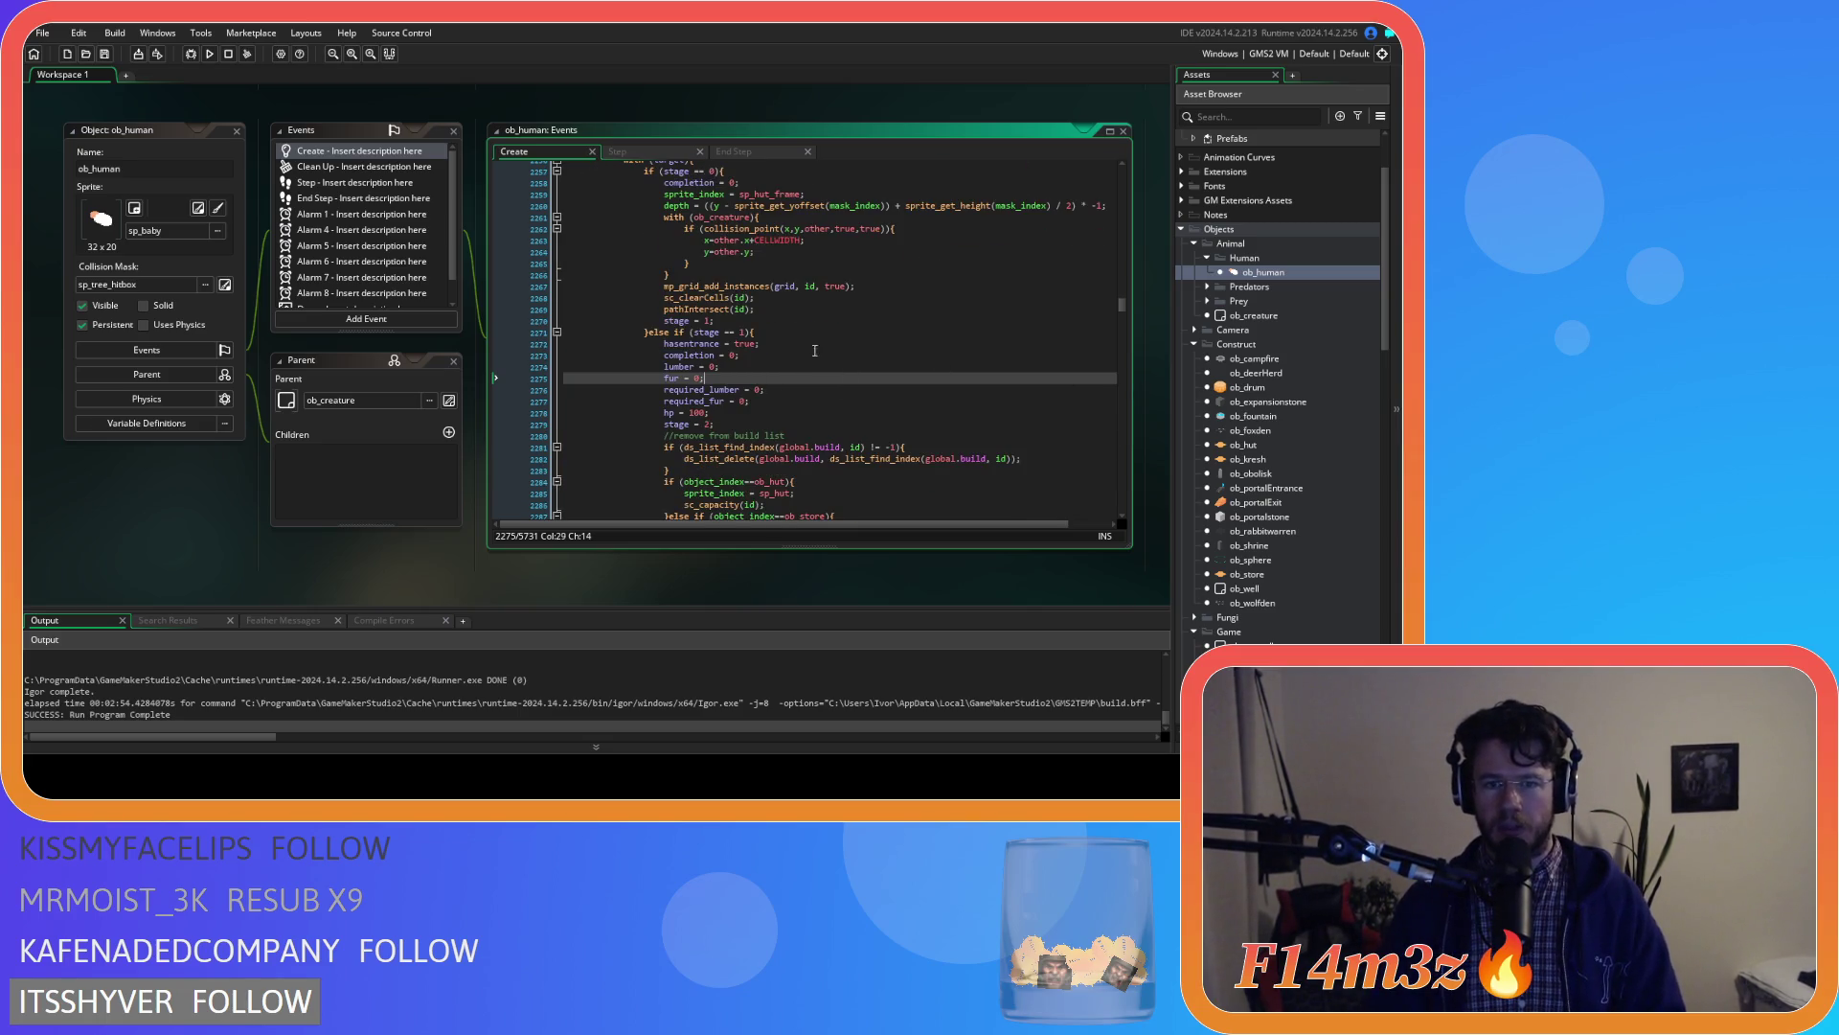
{"action": "scroll", "coordinate": [1320, 366], "scroll_direction": "down", "scroll_amount": 3}
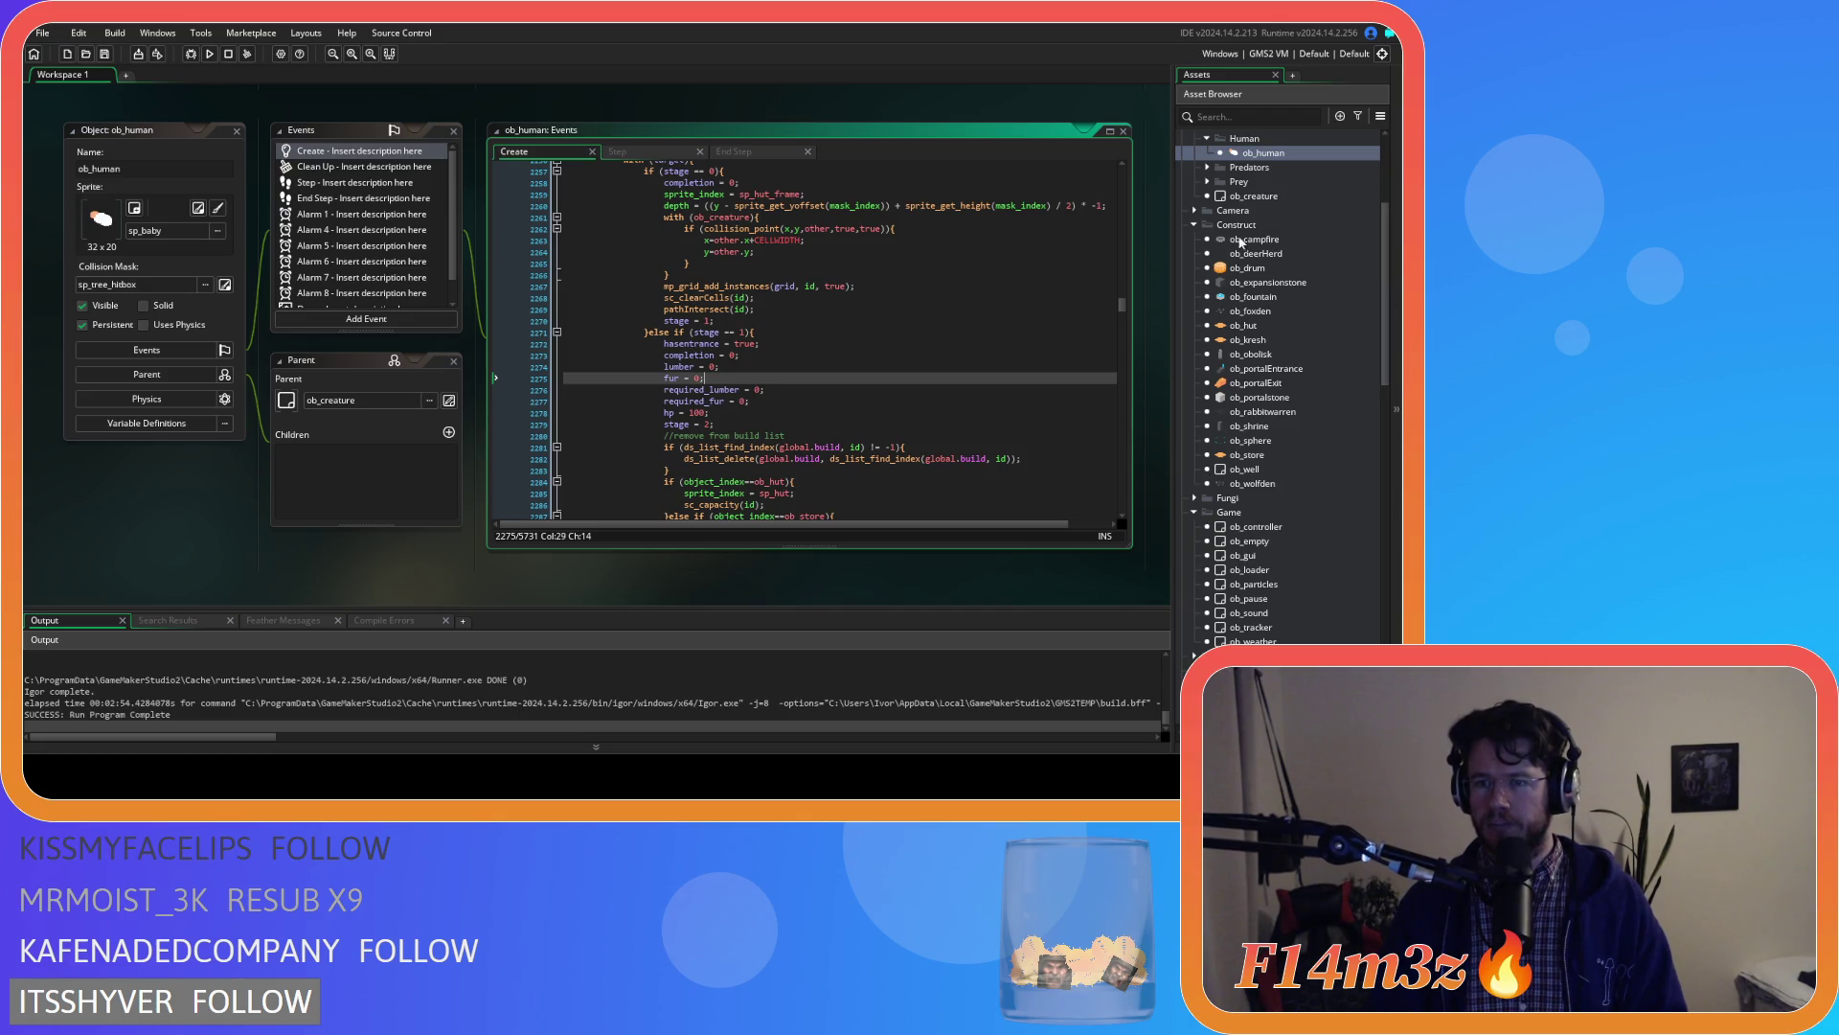
{"action": "scroll", "coordinate": [1277, 331], "scroll_direction": "up", "scroll_amount": 2}
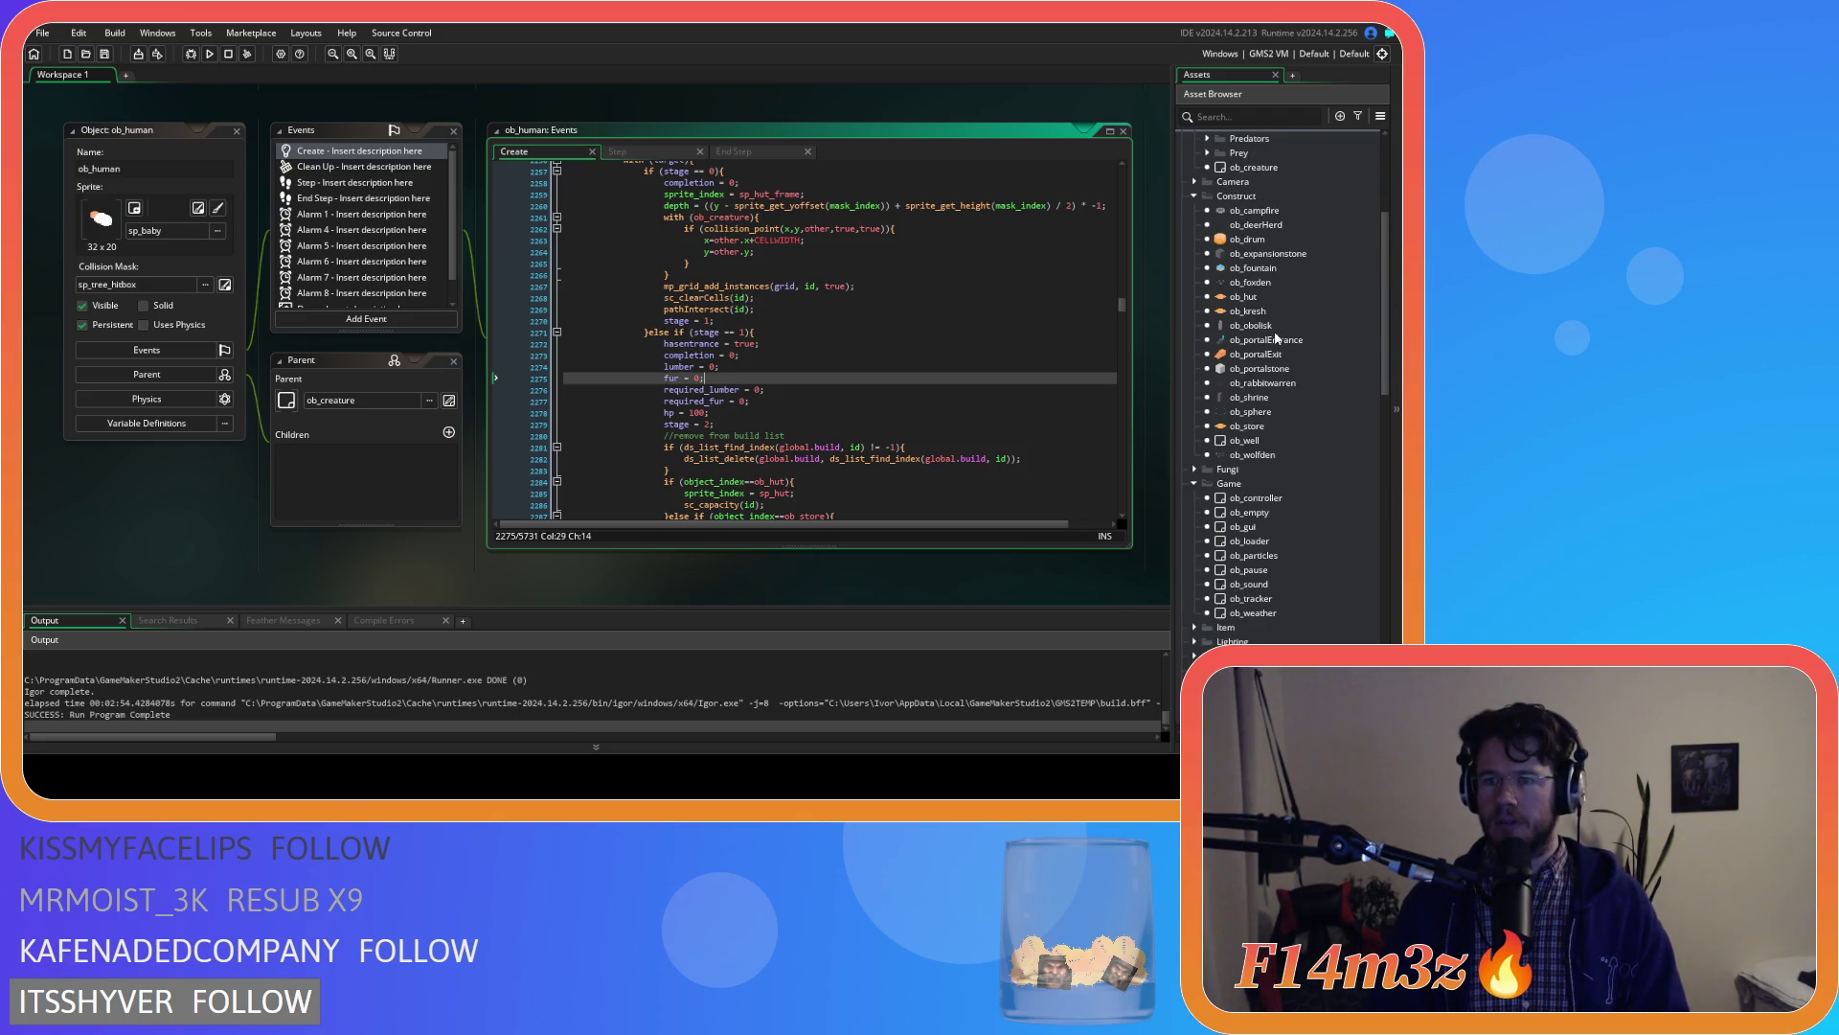
{"action": "scroll", "coordinate": [1277, 337], "scroll_direction": "down", "scroll_amount": 3}
{"action": "scroll", "coordinate": [1268, 410], "scroll_direction": "up", "scroll_amount": 4}
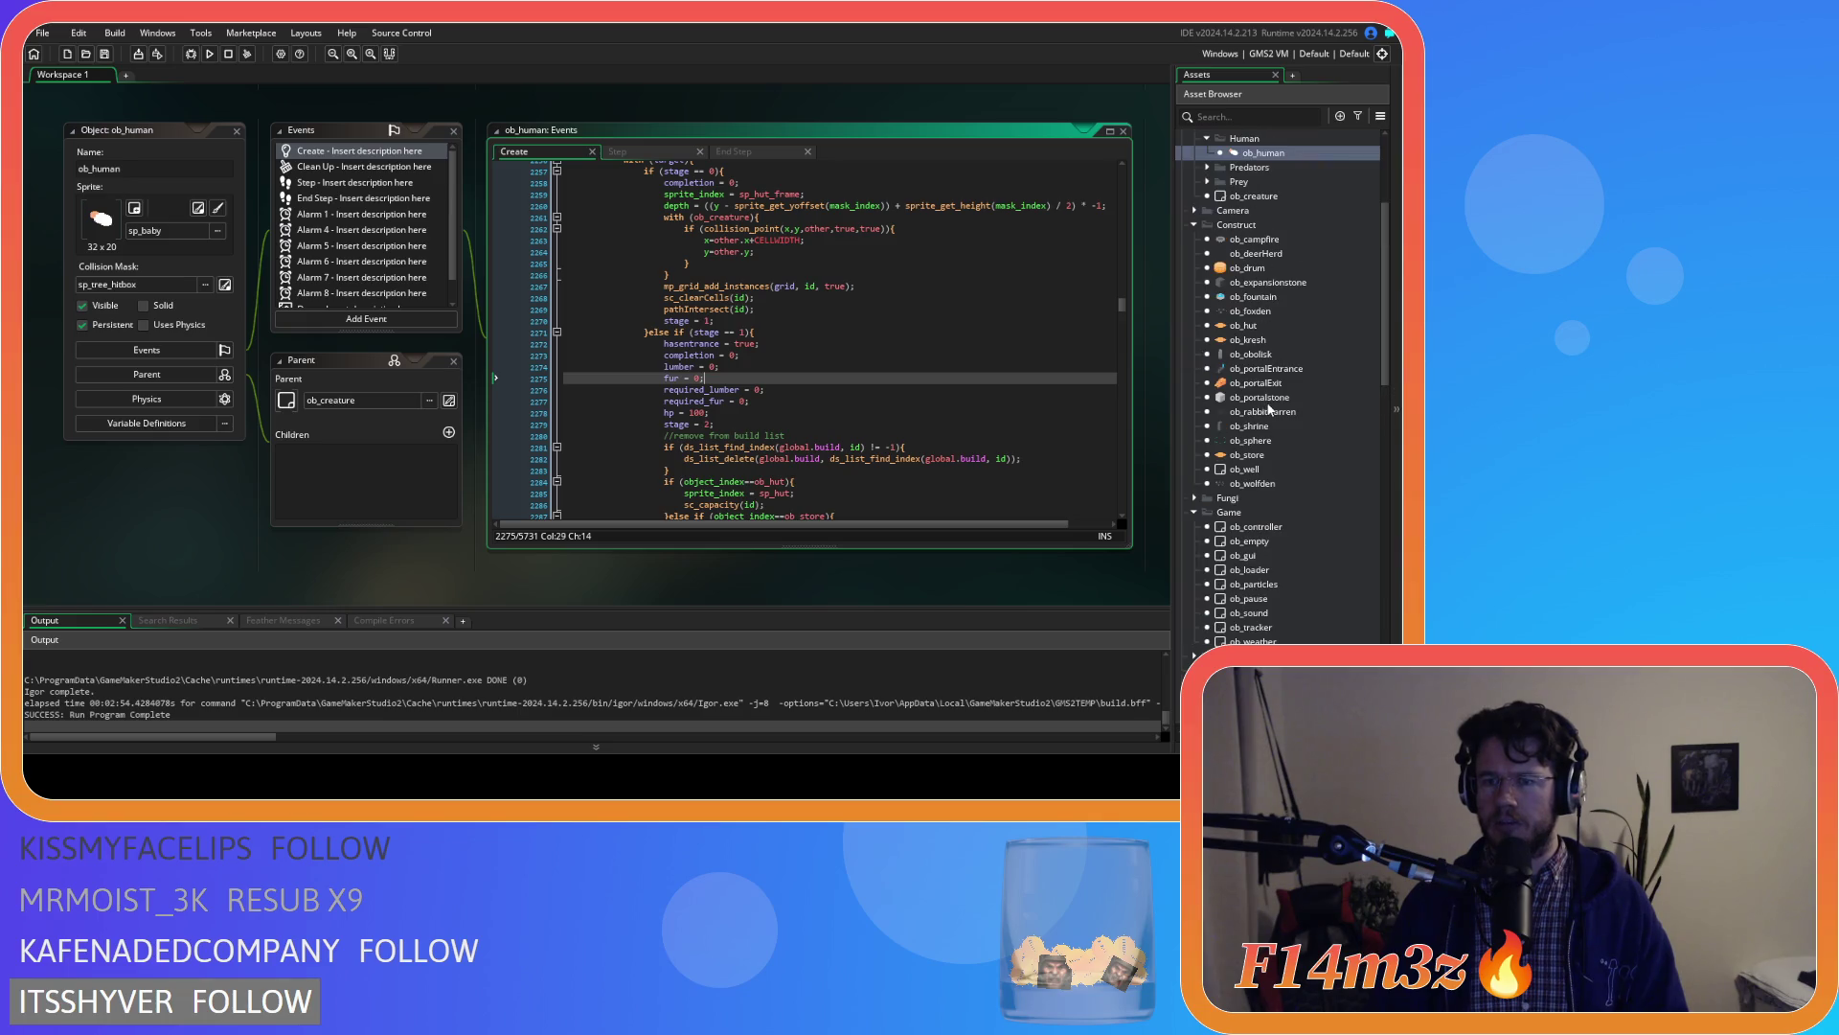
Open ob_hut and bring up its Step event code at the internalTemp call
{"action": "double_click", "coordinate": [1272, 329]}
{"action": "left_click", "coordinate": [685, 438]}
{"action": "left_click", "coordinate": [737, 421]}
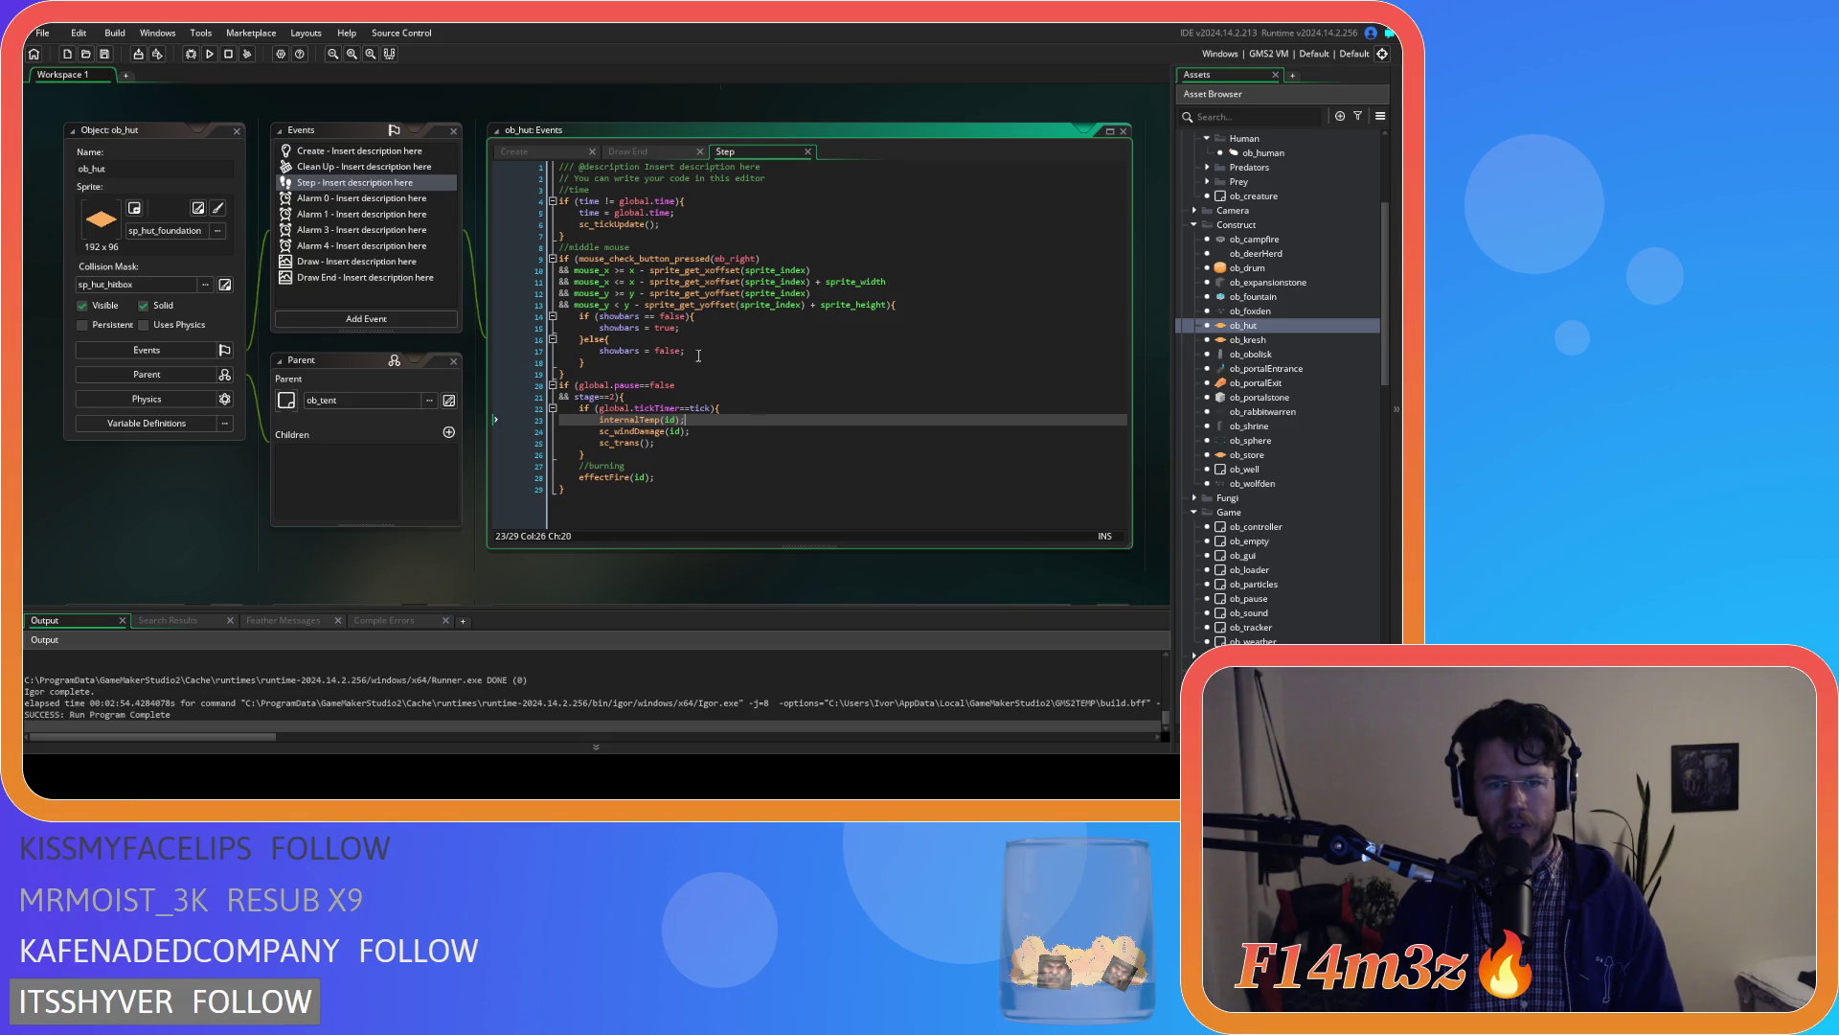
Review ob_hut's Create code: the test-mode prebuild block and the hasentrance default
{"action": "left_click", "coordinate": [525, 153]}
{"action": "scroll", "coordinate": [706, 342], "scroll_direction": "down", "scroll_amount": 10}
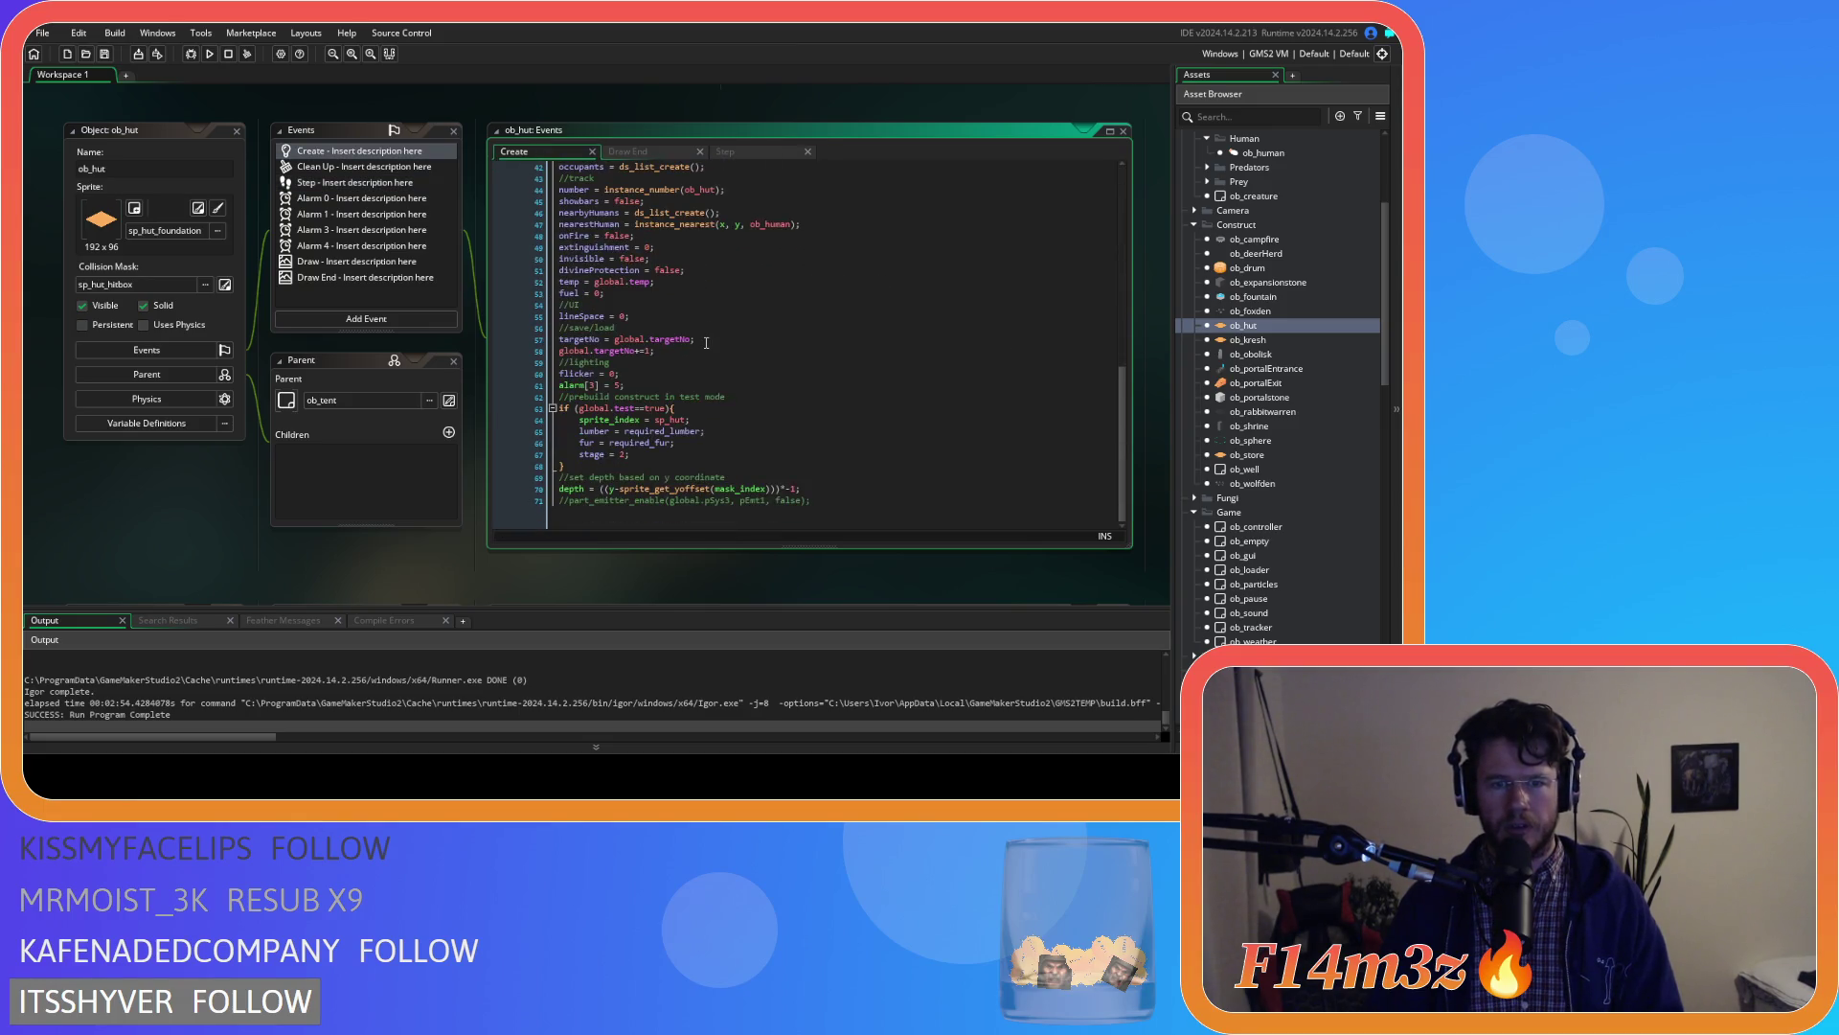
{"action": "left_click", "coordinate": [735, 412]}
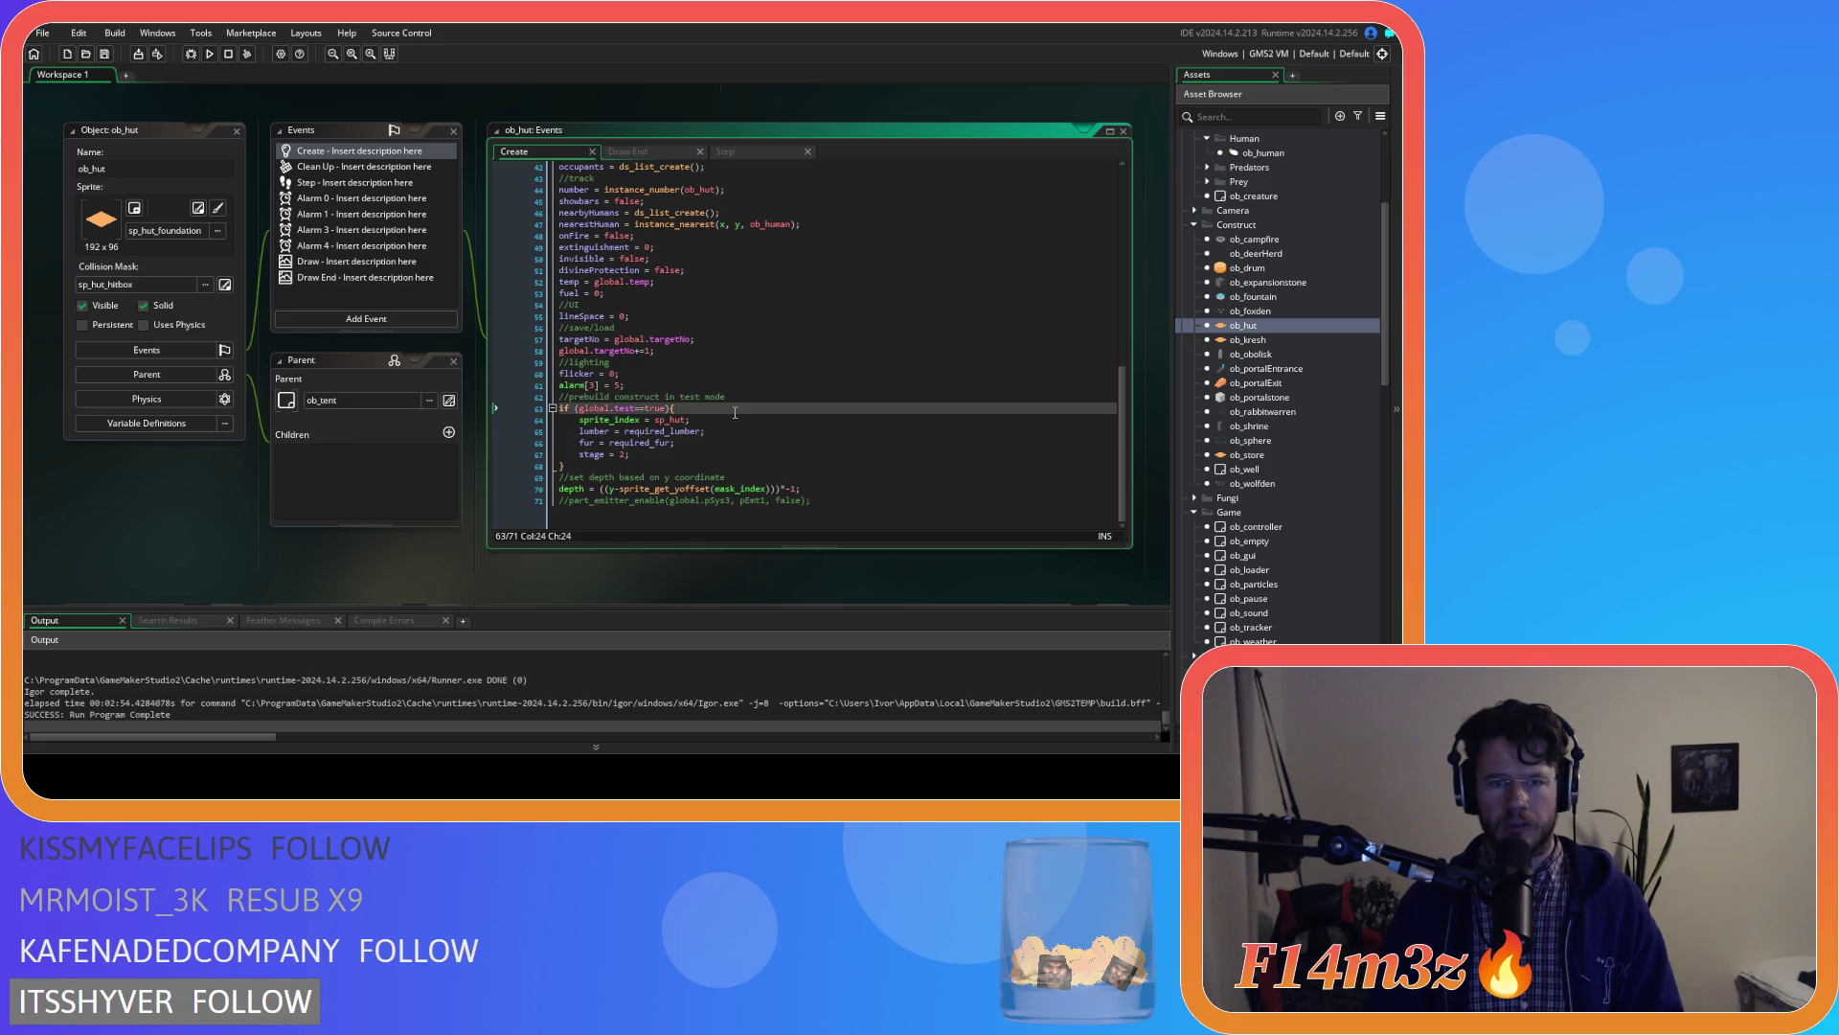
{"action": "left_click", "coordinate": [745, 429]}
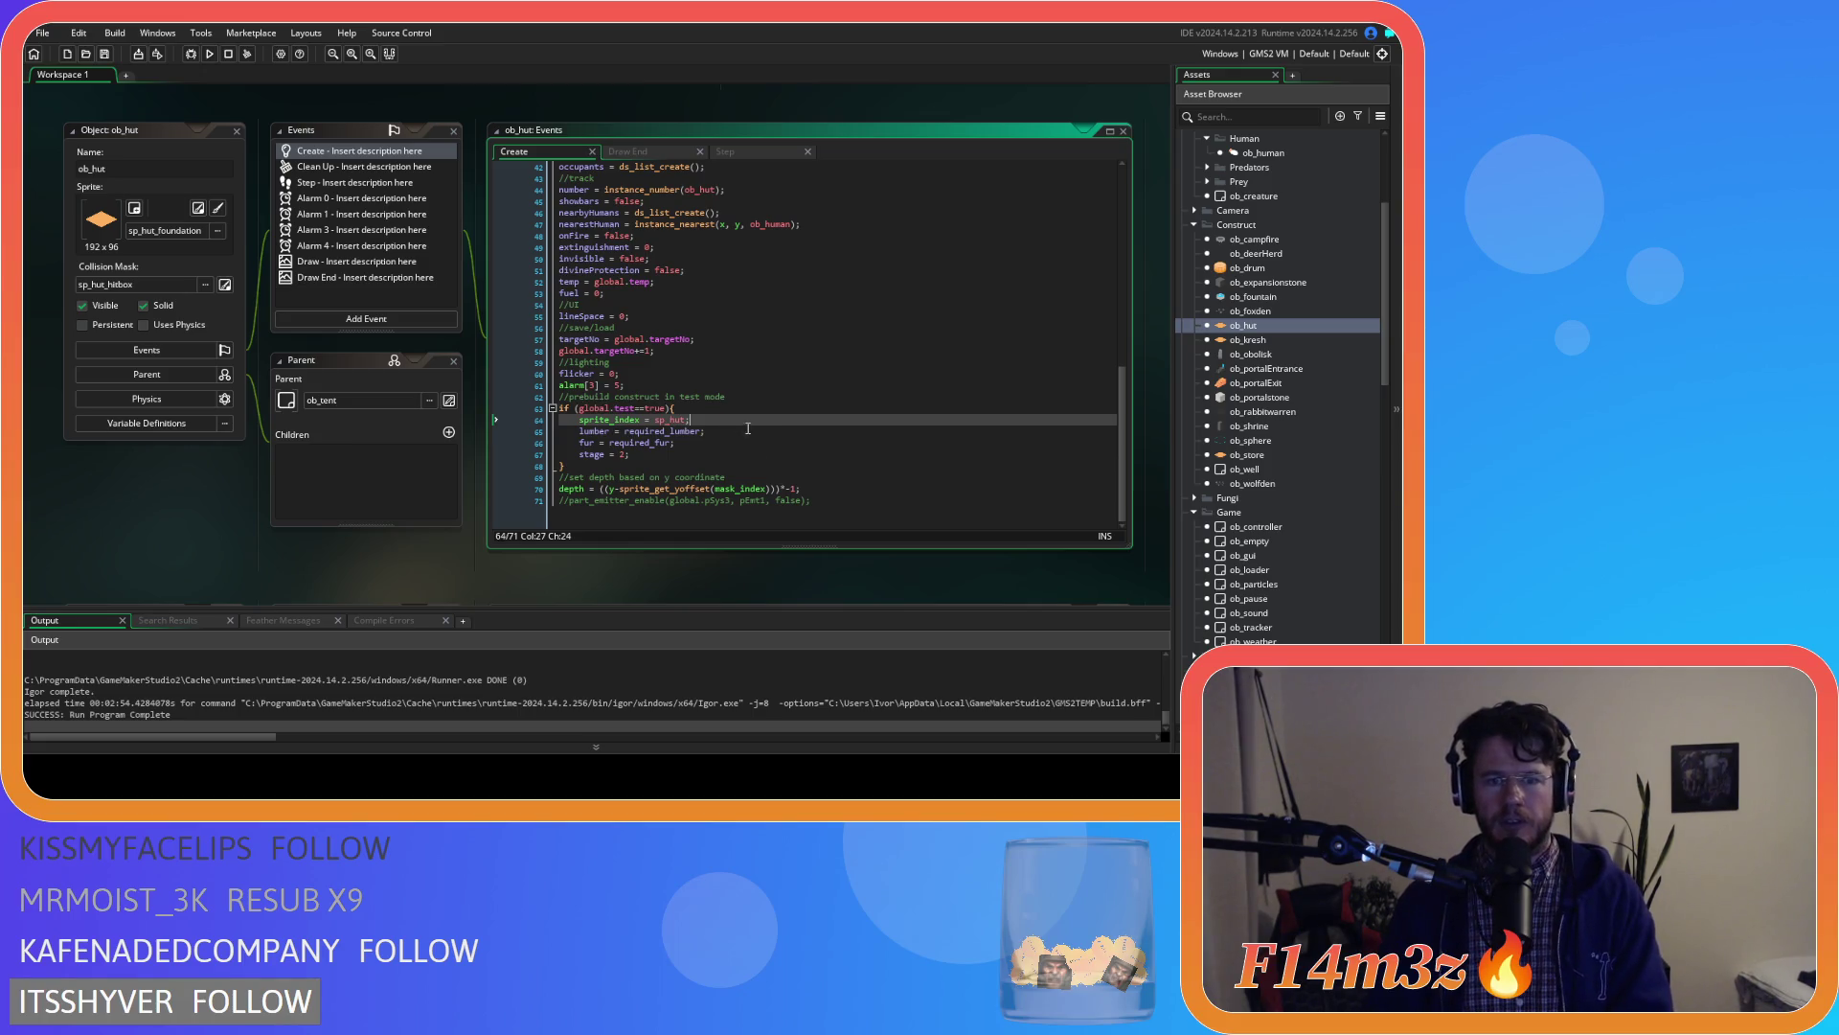
{"action": "scroll", "coordinate": [748, 386], "scroll_direction": "up", "scroll_amount": 2}
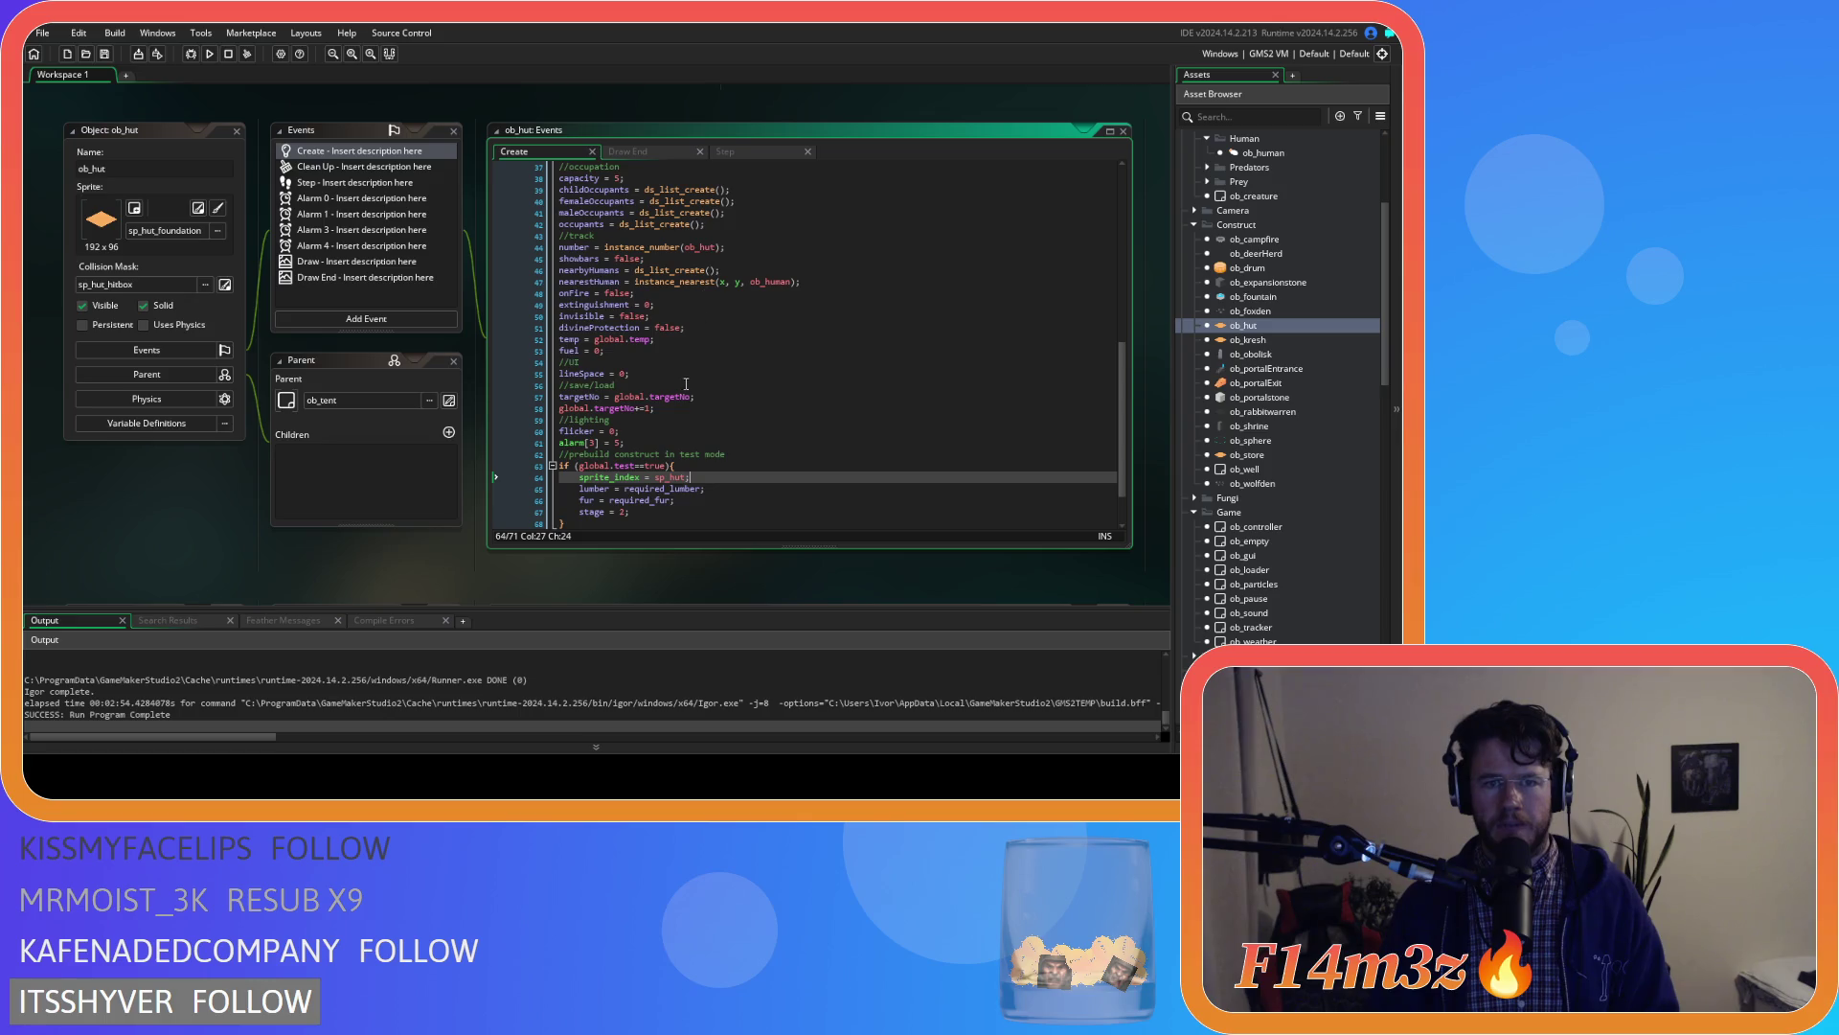
{"action": "scroll", "coordinate": [688, 381], "scroll_direction": "up", "scroll_amount": 4}
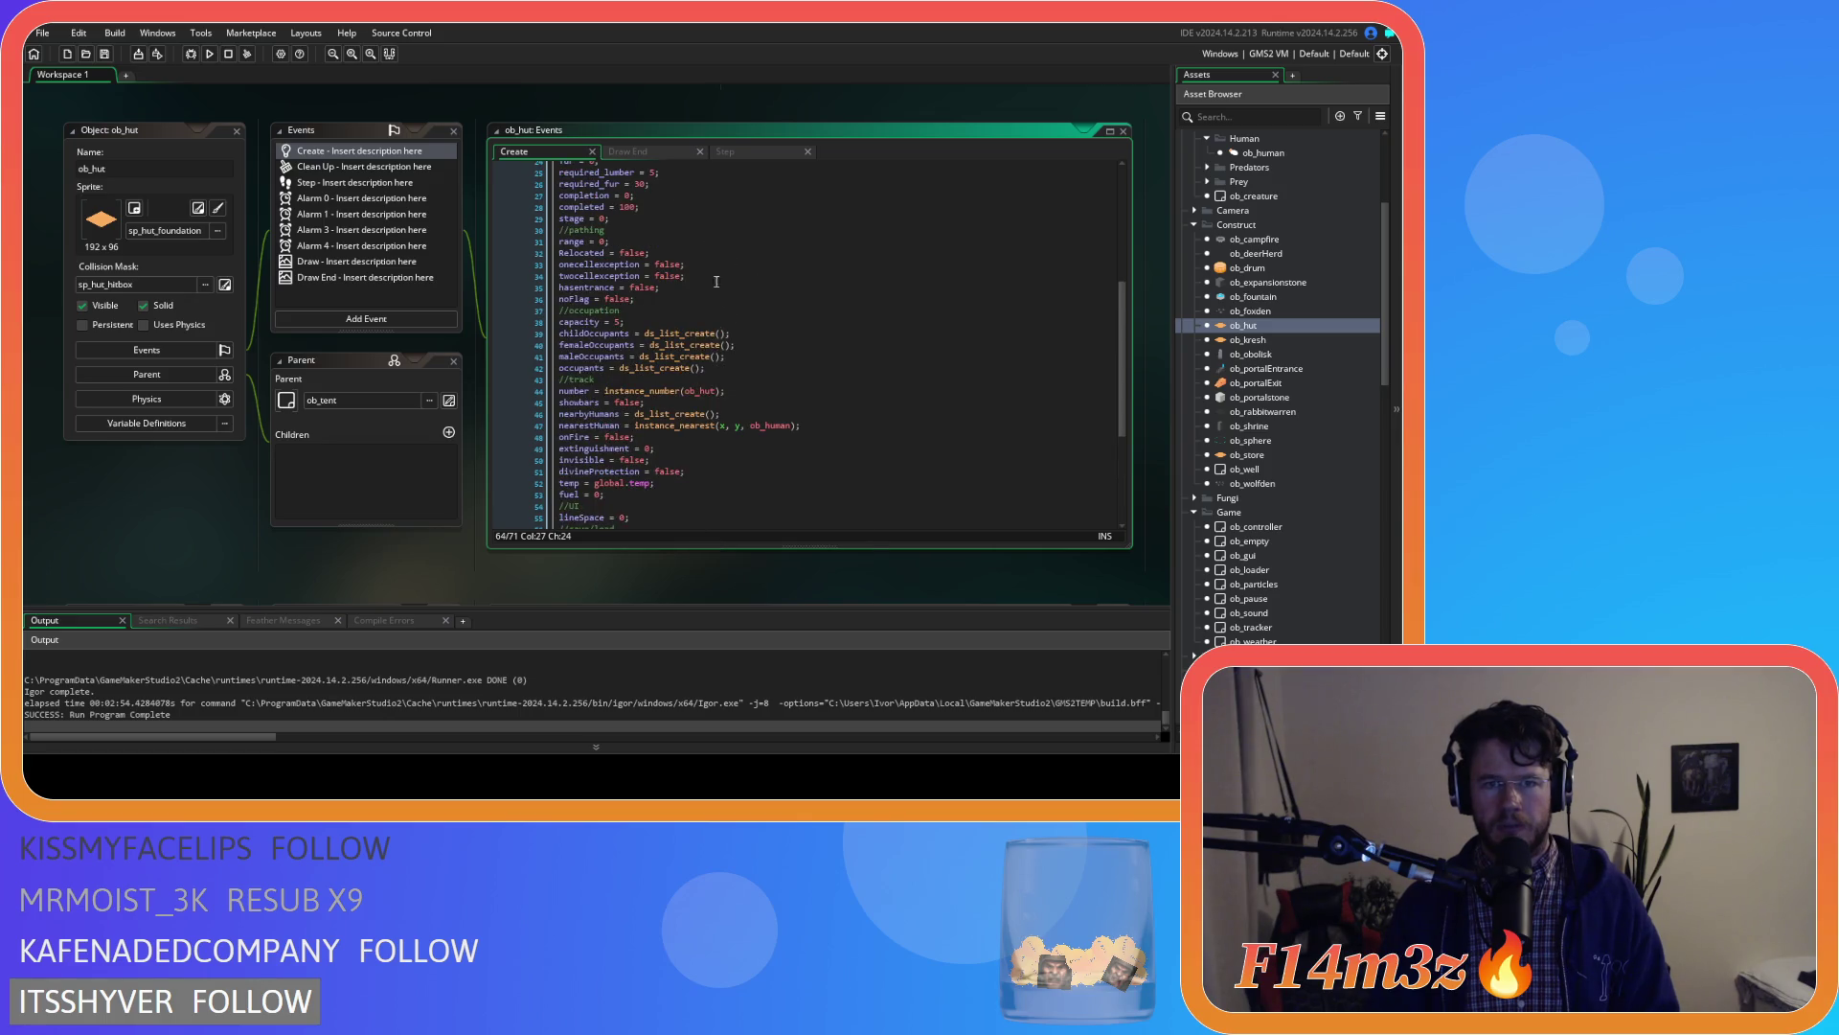
{"action": "left_click", "coordinate": [701, 292]}
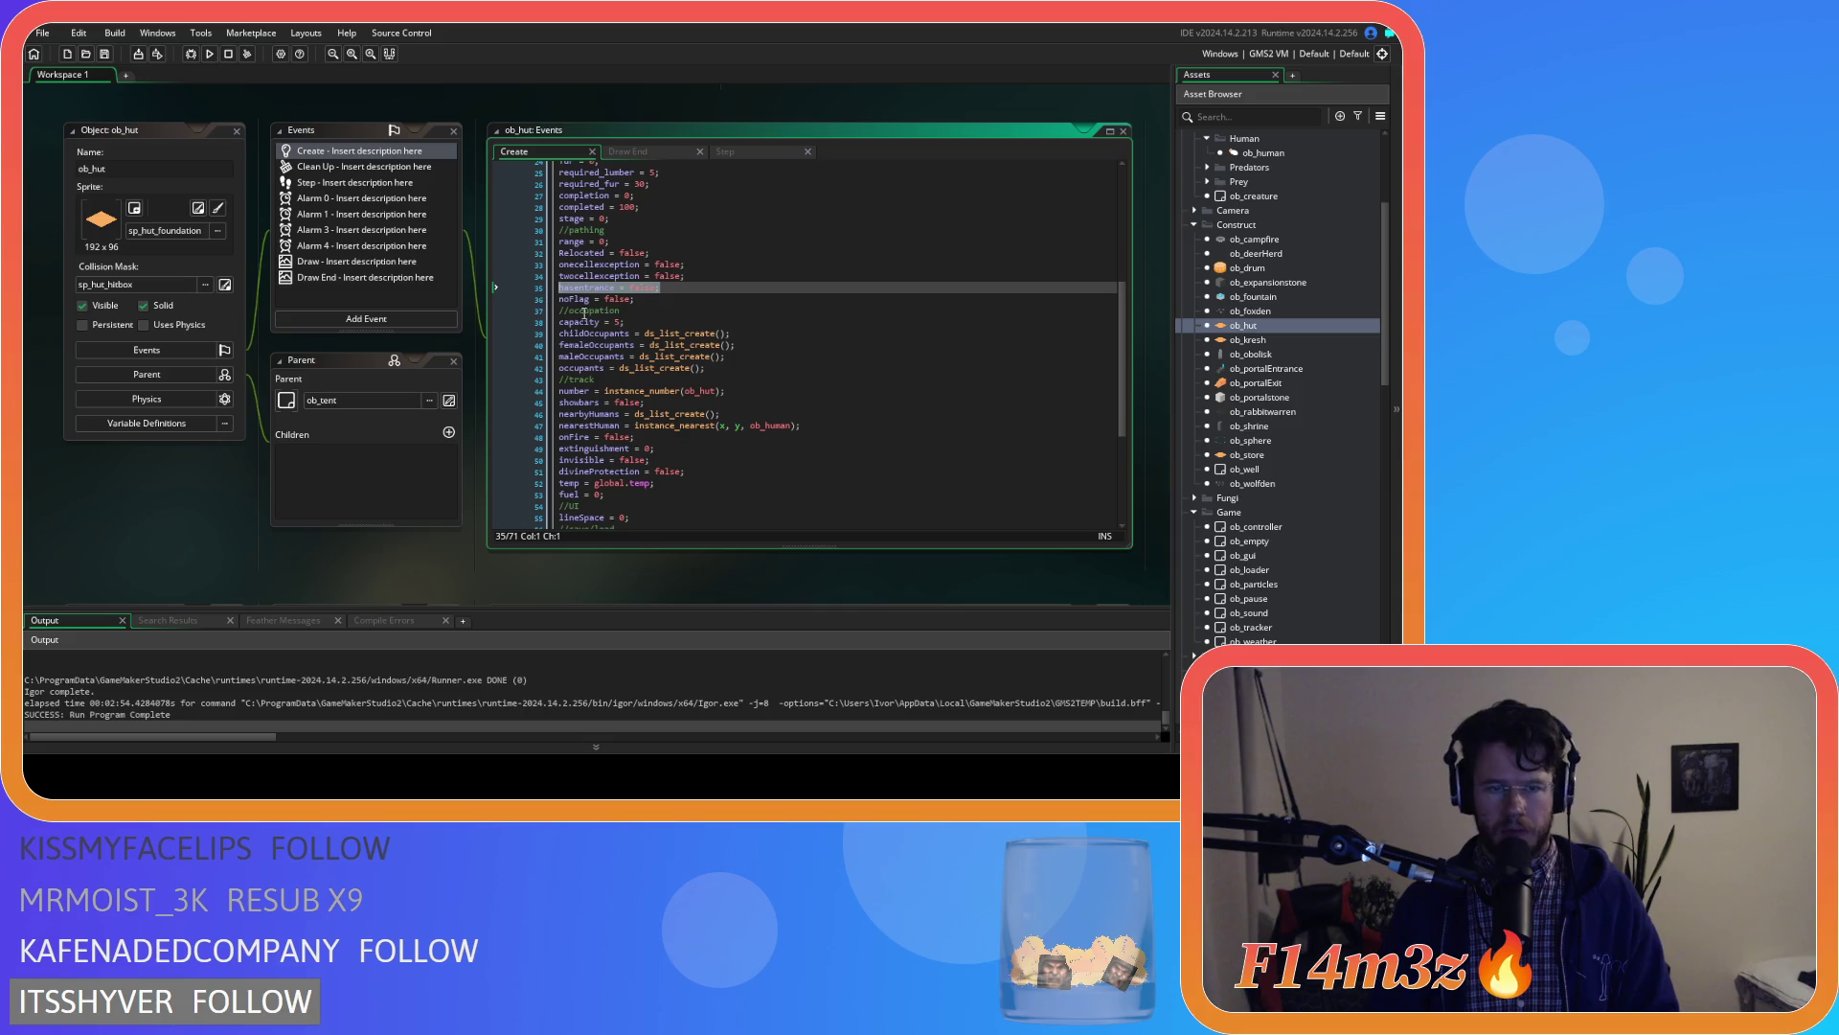
{"action": "scroll", "coordinate": [814, 385], "scroll_direction": "down", "scroll_amount": 4}
{"action": "scroll", "coordinate": [814, 385], "scroll_direction": "down", "scroll_amount": 2}
{"action": "left_click", "coordinate": [735, 422]}
Add hasentrance = true; after stage = 2 in ob_hut's prebuild block and save
{"action": "left_click", "coordinate": [711, 444]}
{"action": "left_click", "coordinate": [717, 453]}
{"action": "key", "text": "Return"}
{"action": "type", "text": "hasentrance = true;"}
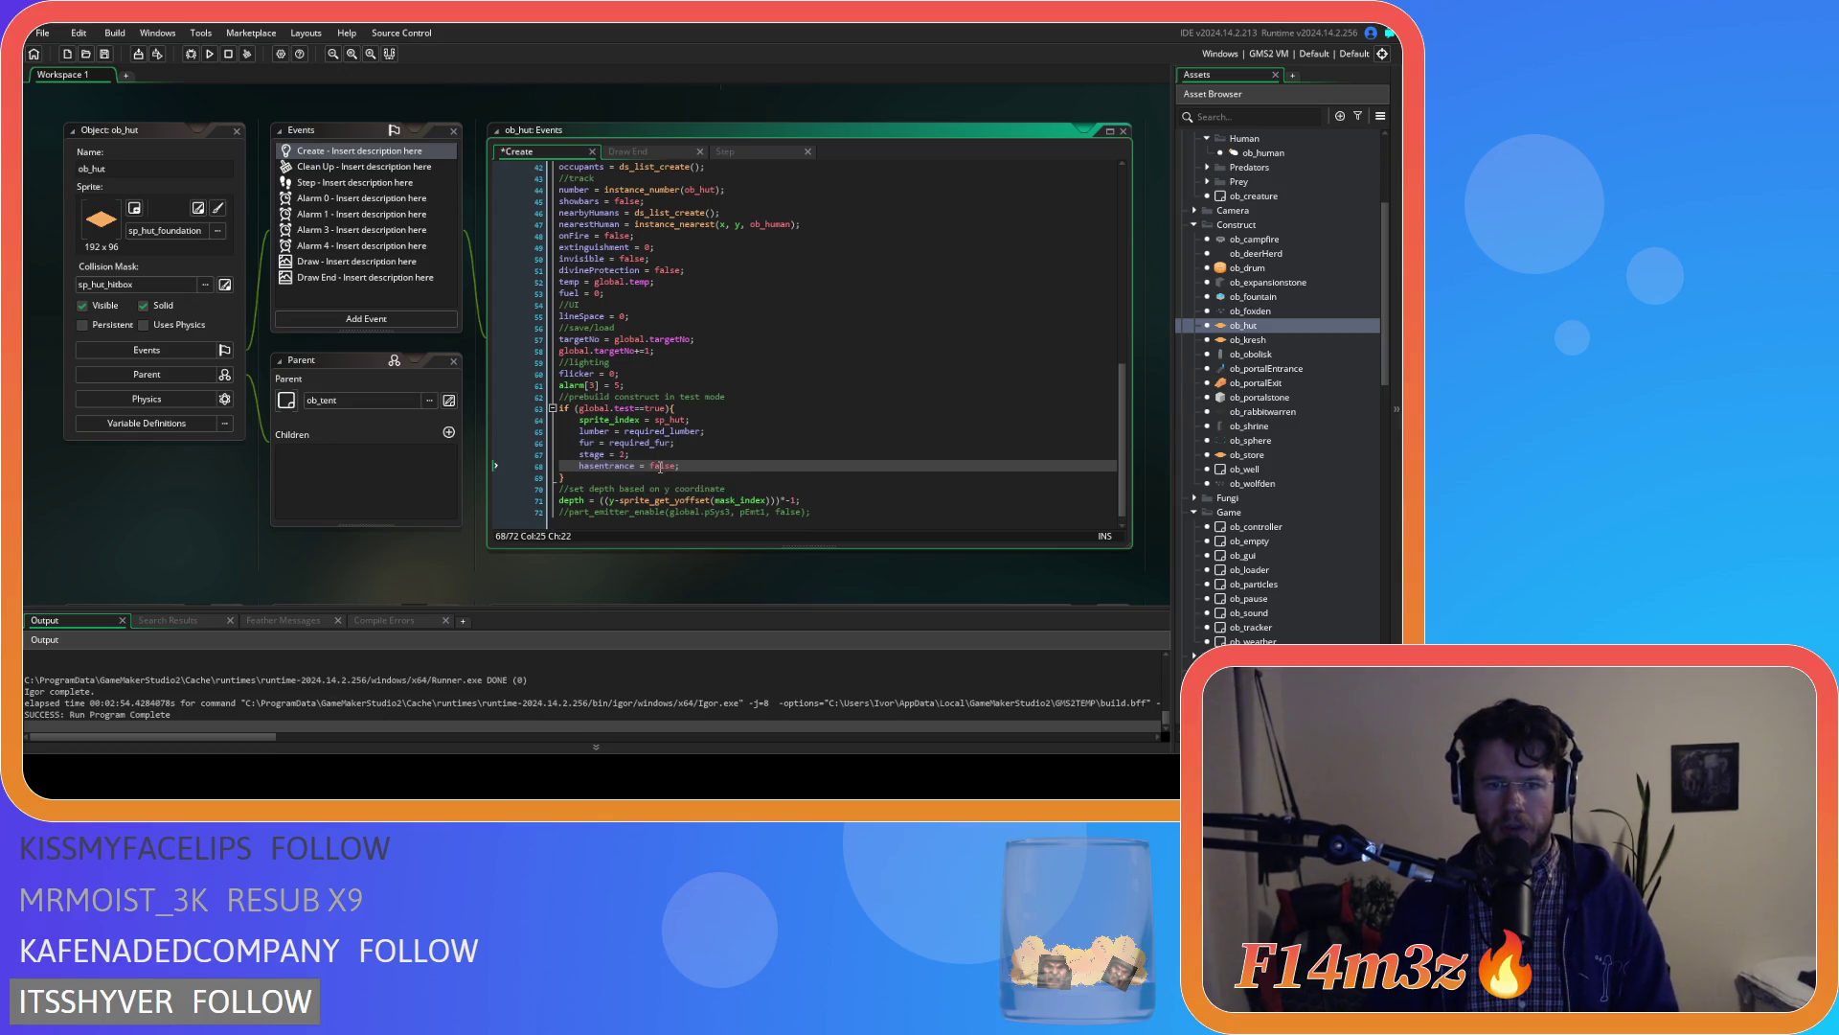
{"action": "key", "text": "ctrl+s"}
Copy the hasentrance = true; line into ob_kresh's Create code after stage = 2
{"action": "key", "text": "shift+Home"}
{"action": "key", "text": "ctrl+c"}
{"action": "double_click", "coordinate": [1249, 340]}
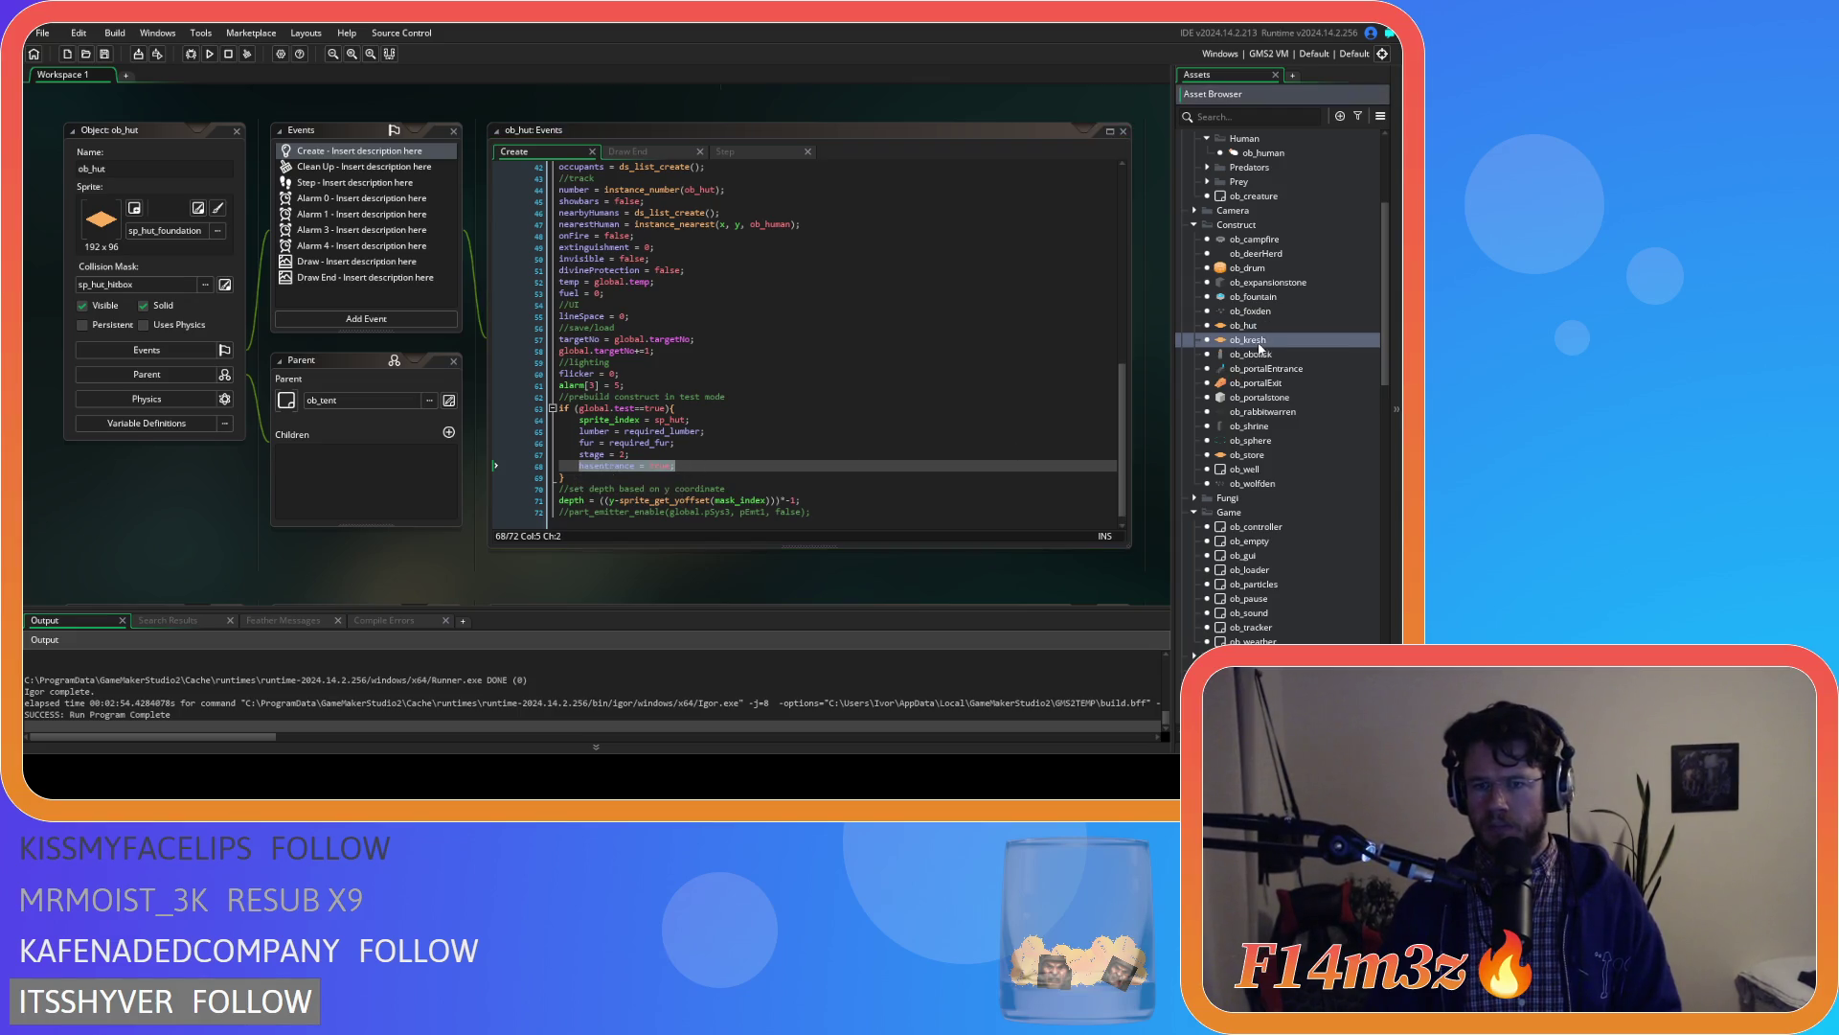
{"action": "left_click", "coordinate": [927, 465]}
{"action": "key", "text": "Return"}
{"action": "key", "text": "ctrl+v"}
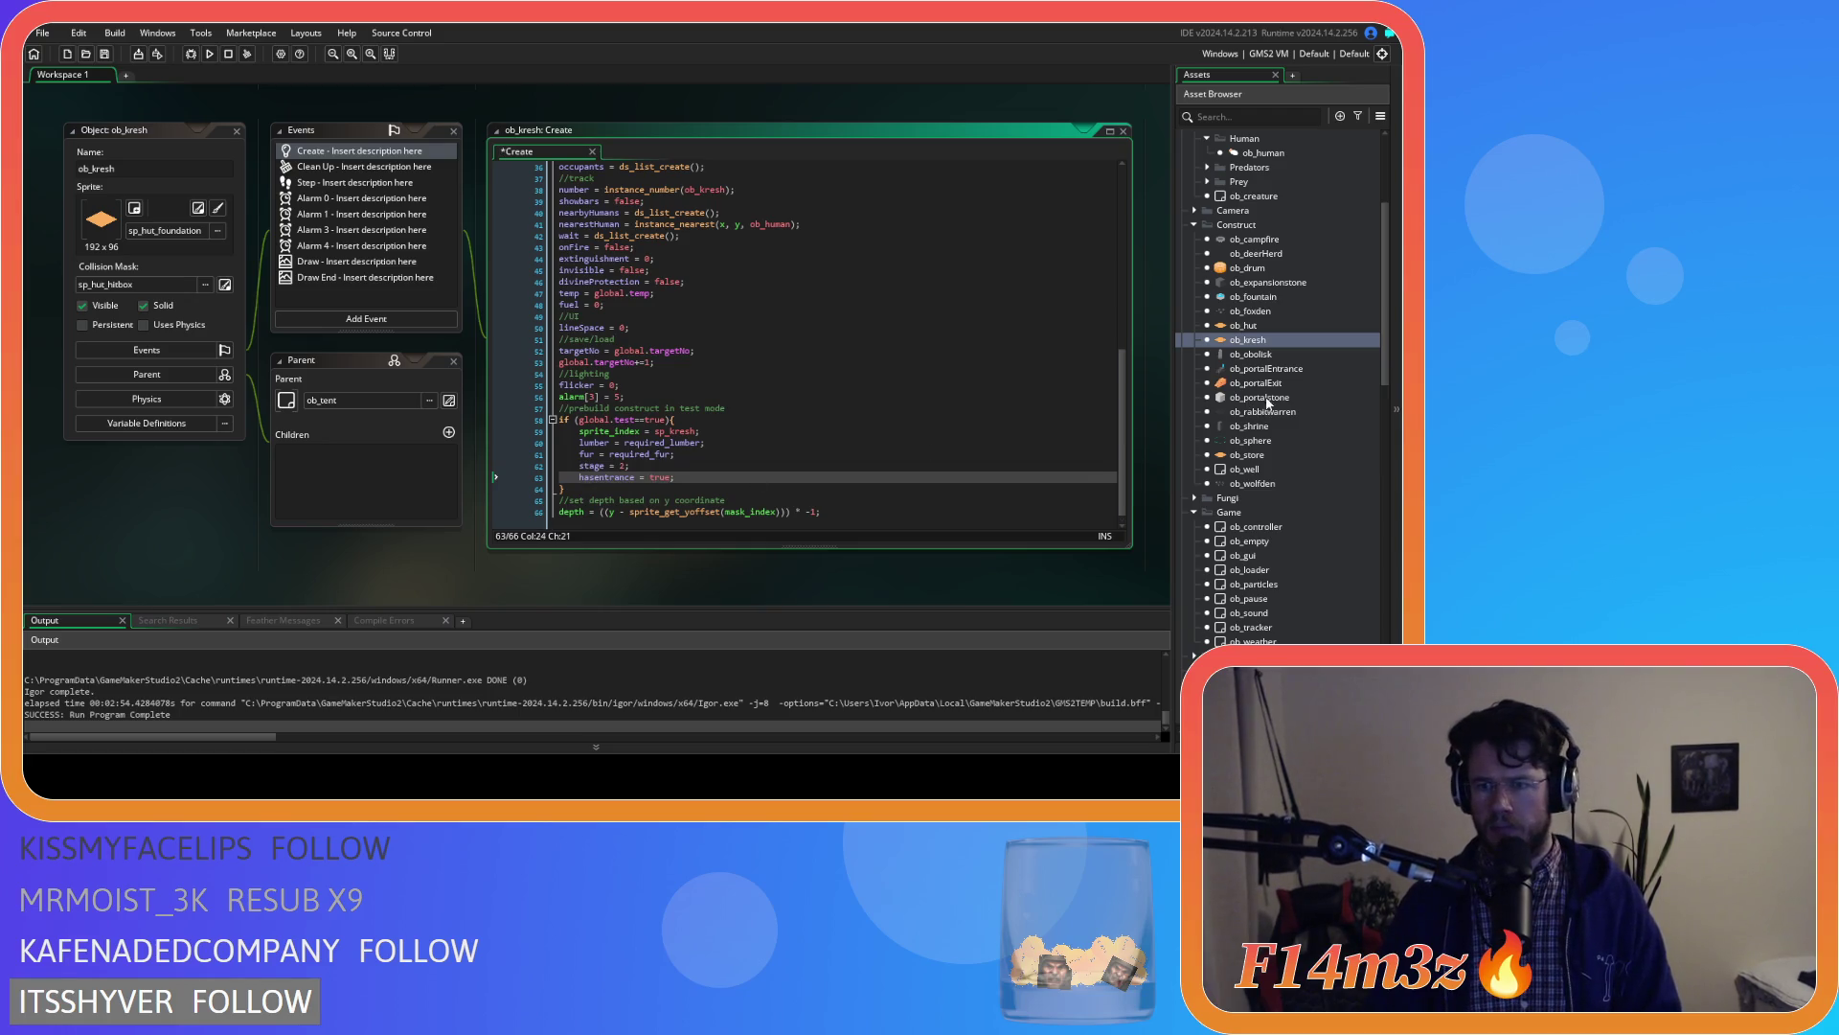
Paste hasentrance = true; after stage = 2 in ob_store's test-mode prebuild block
{"action": "double_click", "coordinate": [1188, 456]}
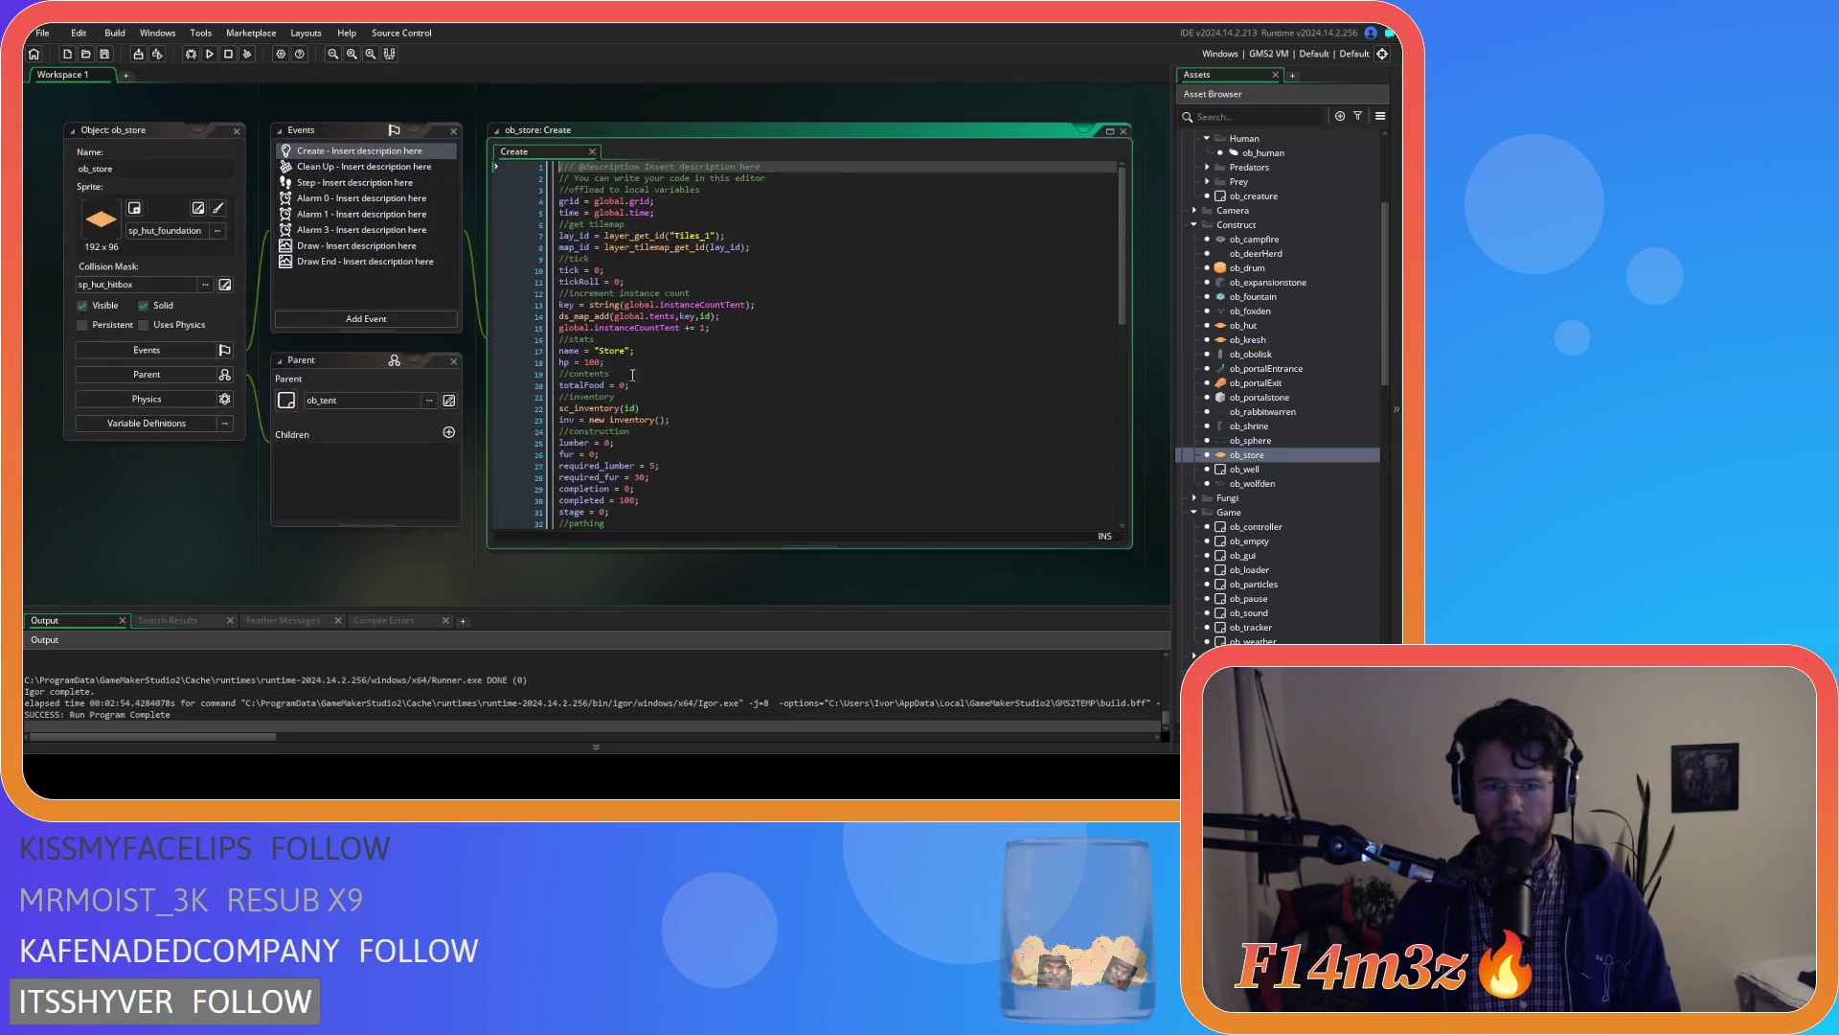
{"action": "scroll", "coordinate": [665, 473], "scroll_direction": "down", "scroll_amount": 10}
{"action": "left_click", "coordinate": [662, 467]}
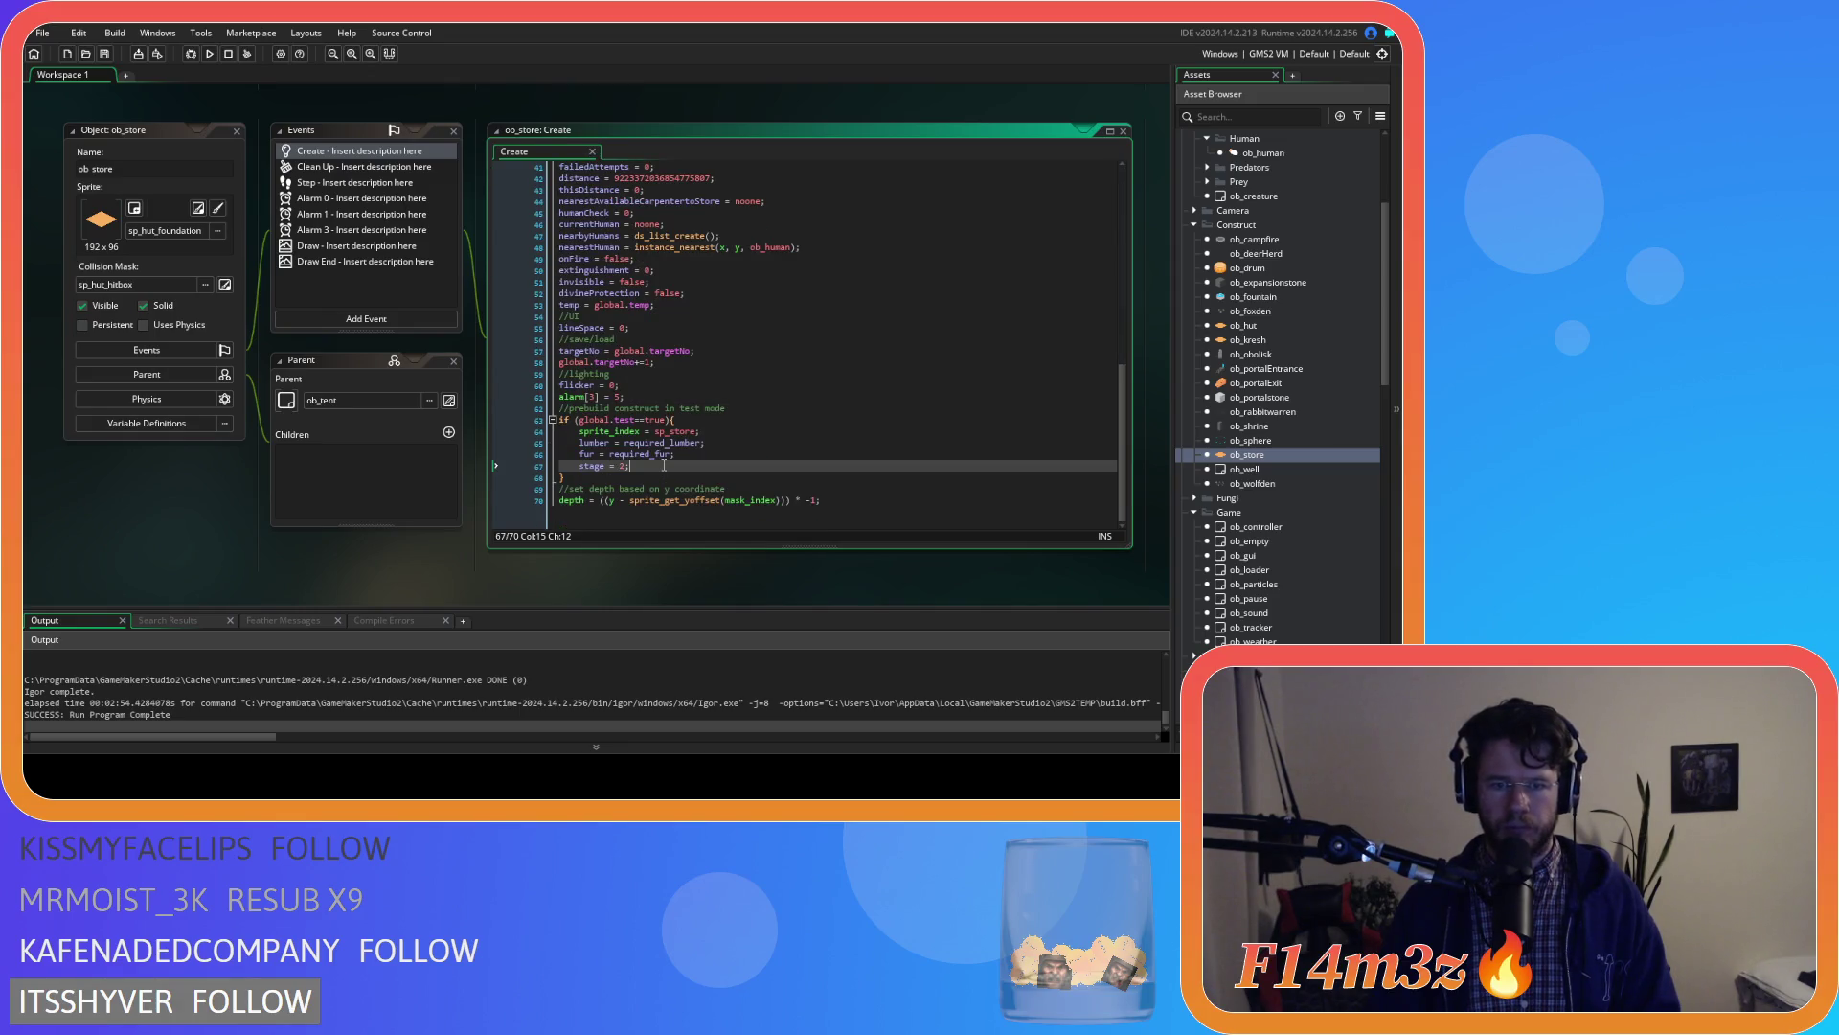
{"action": "key", "text": "Return"}
{"action": "key", "text": "ctrl+v"}
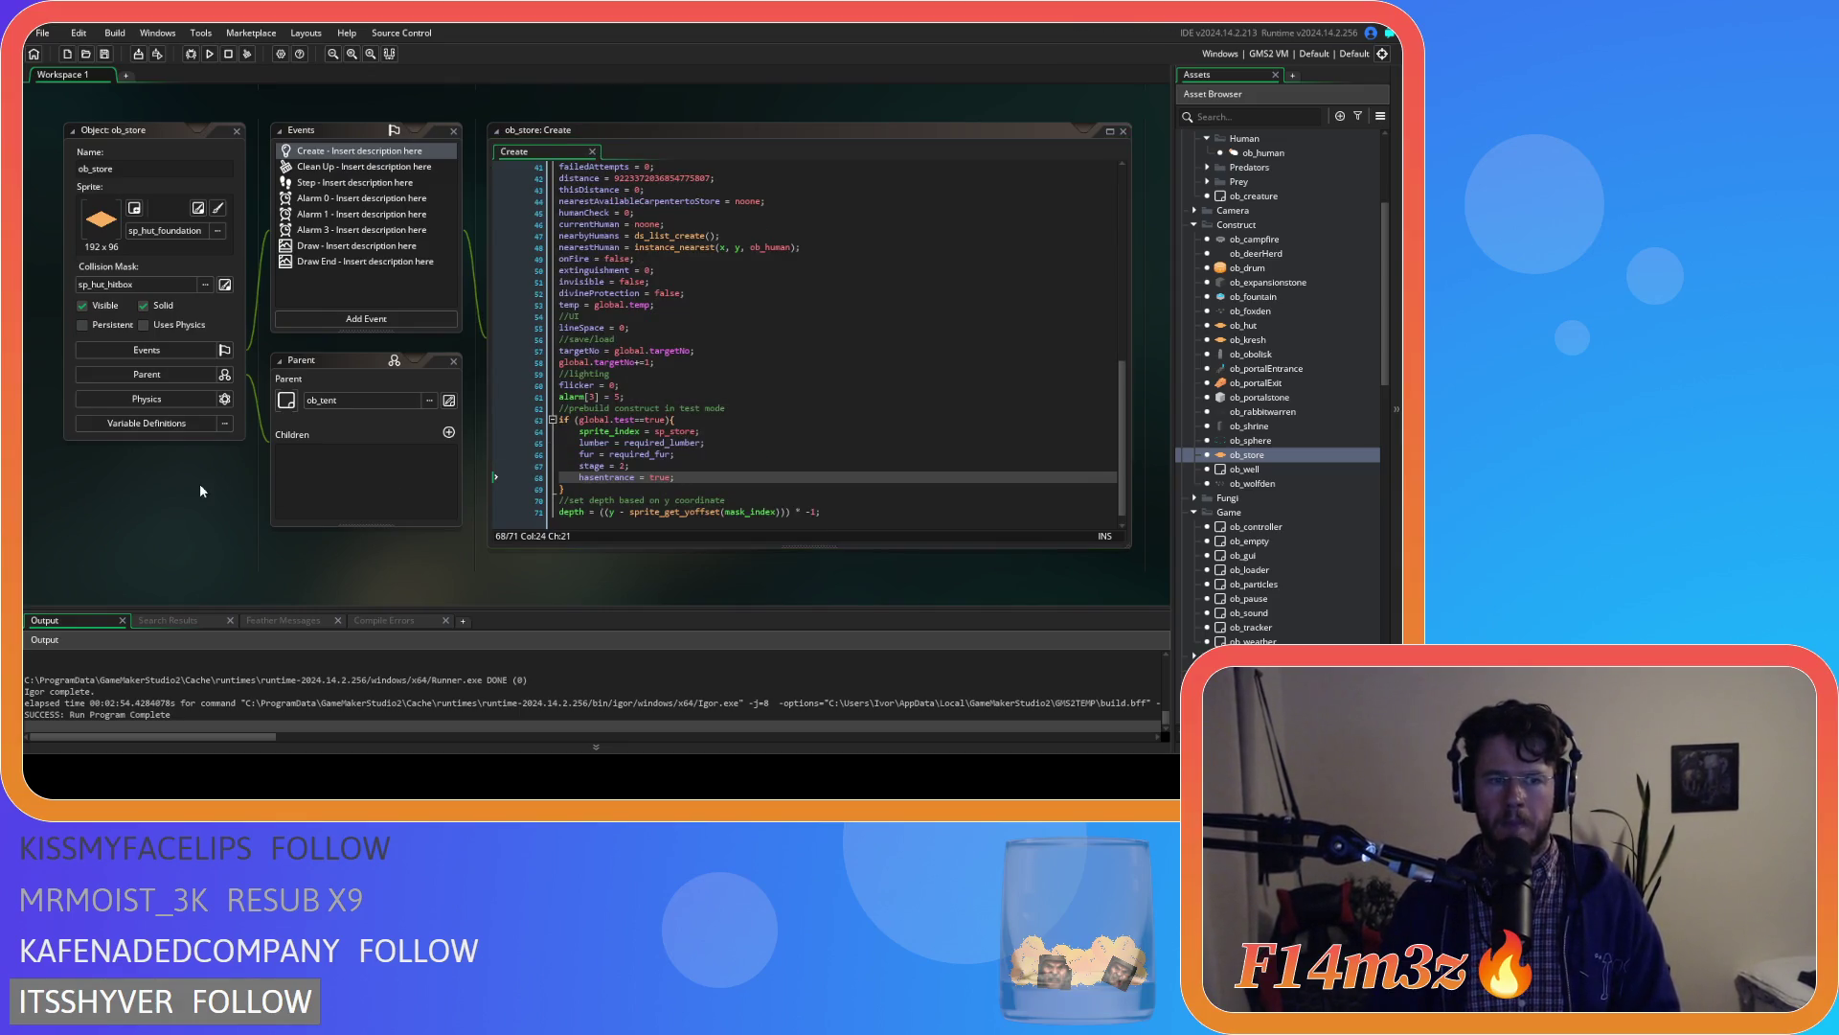
{"action": "scroll", "coordinate": [249, 289], "scroll_direction": "down", "scroll_amount": 5}
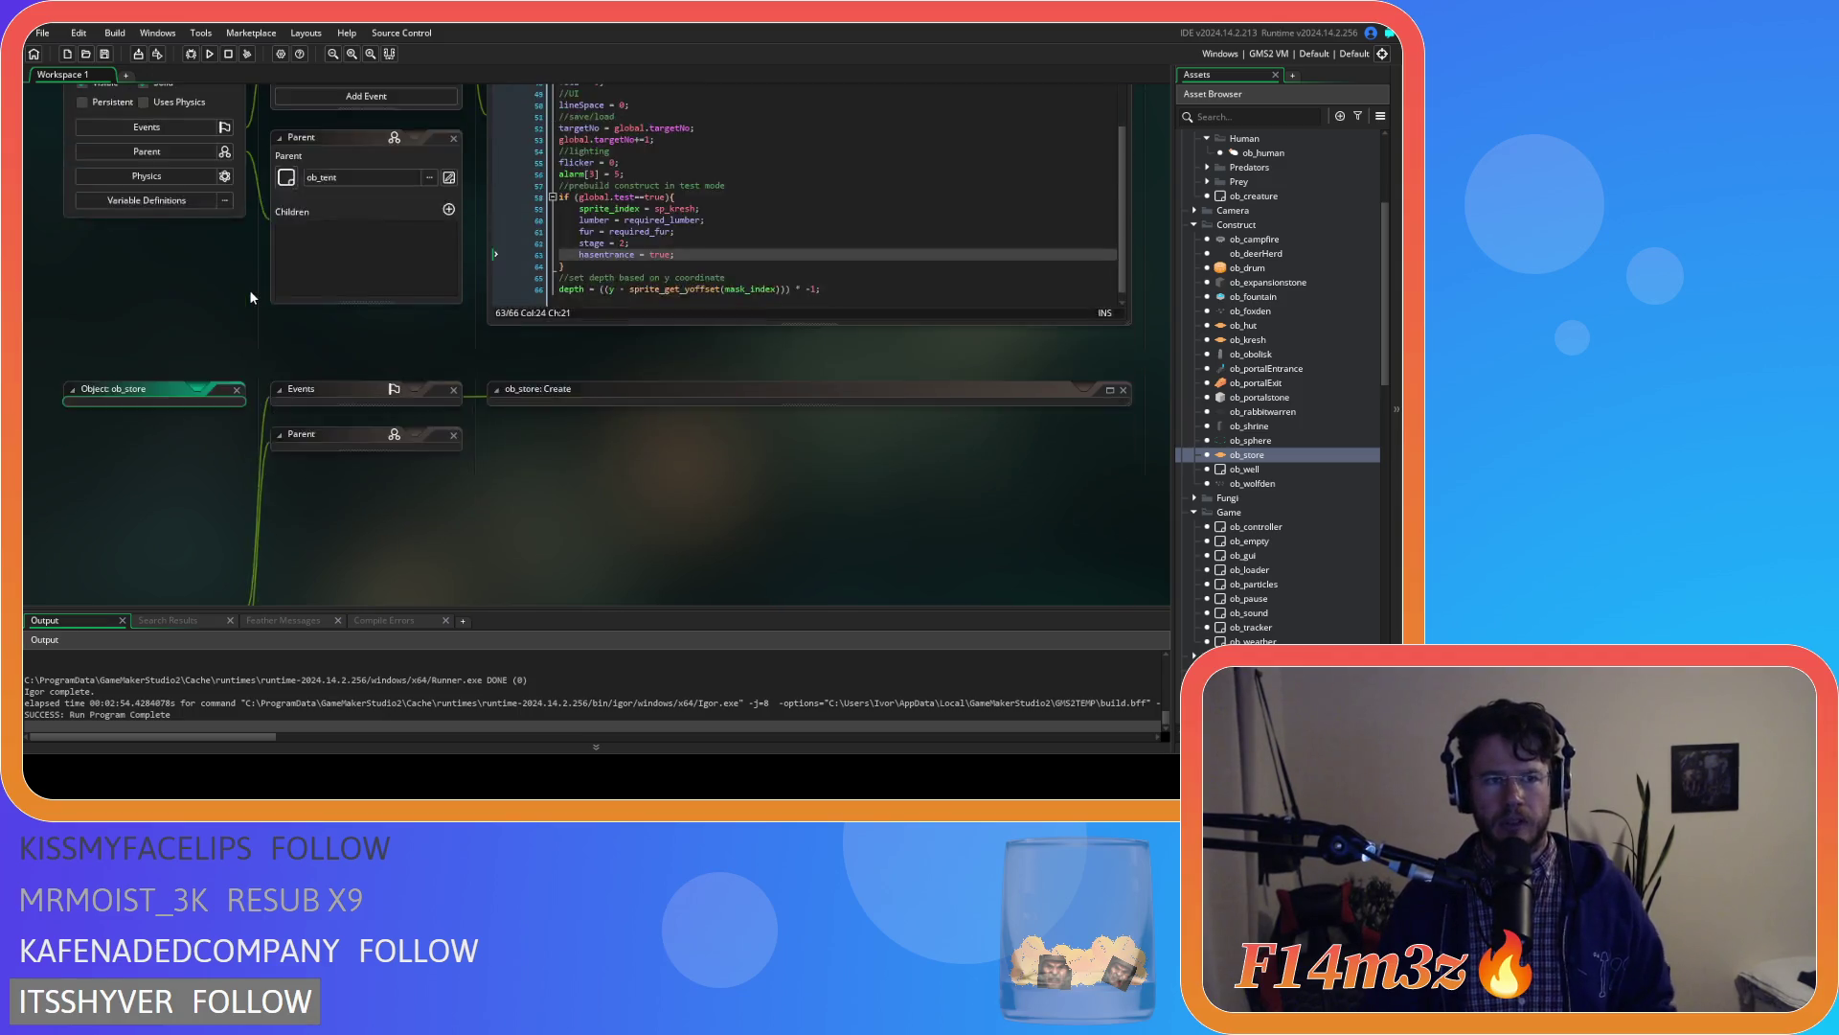
{"action": "scroll", "coordinate": [243, 172], "scroll_direction": "up", "scroll_amount": 1}
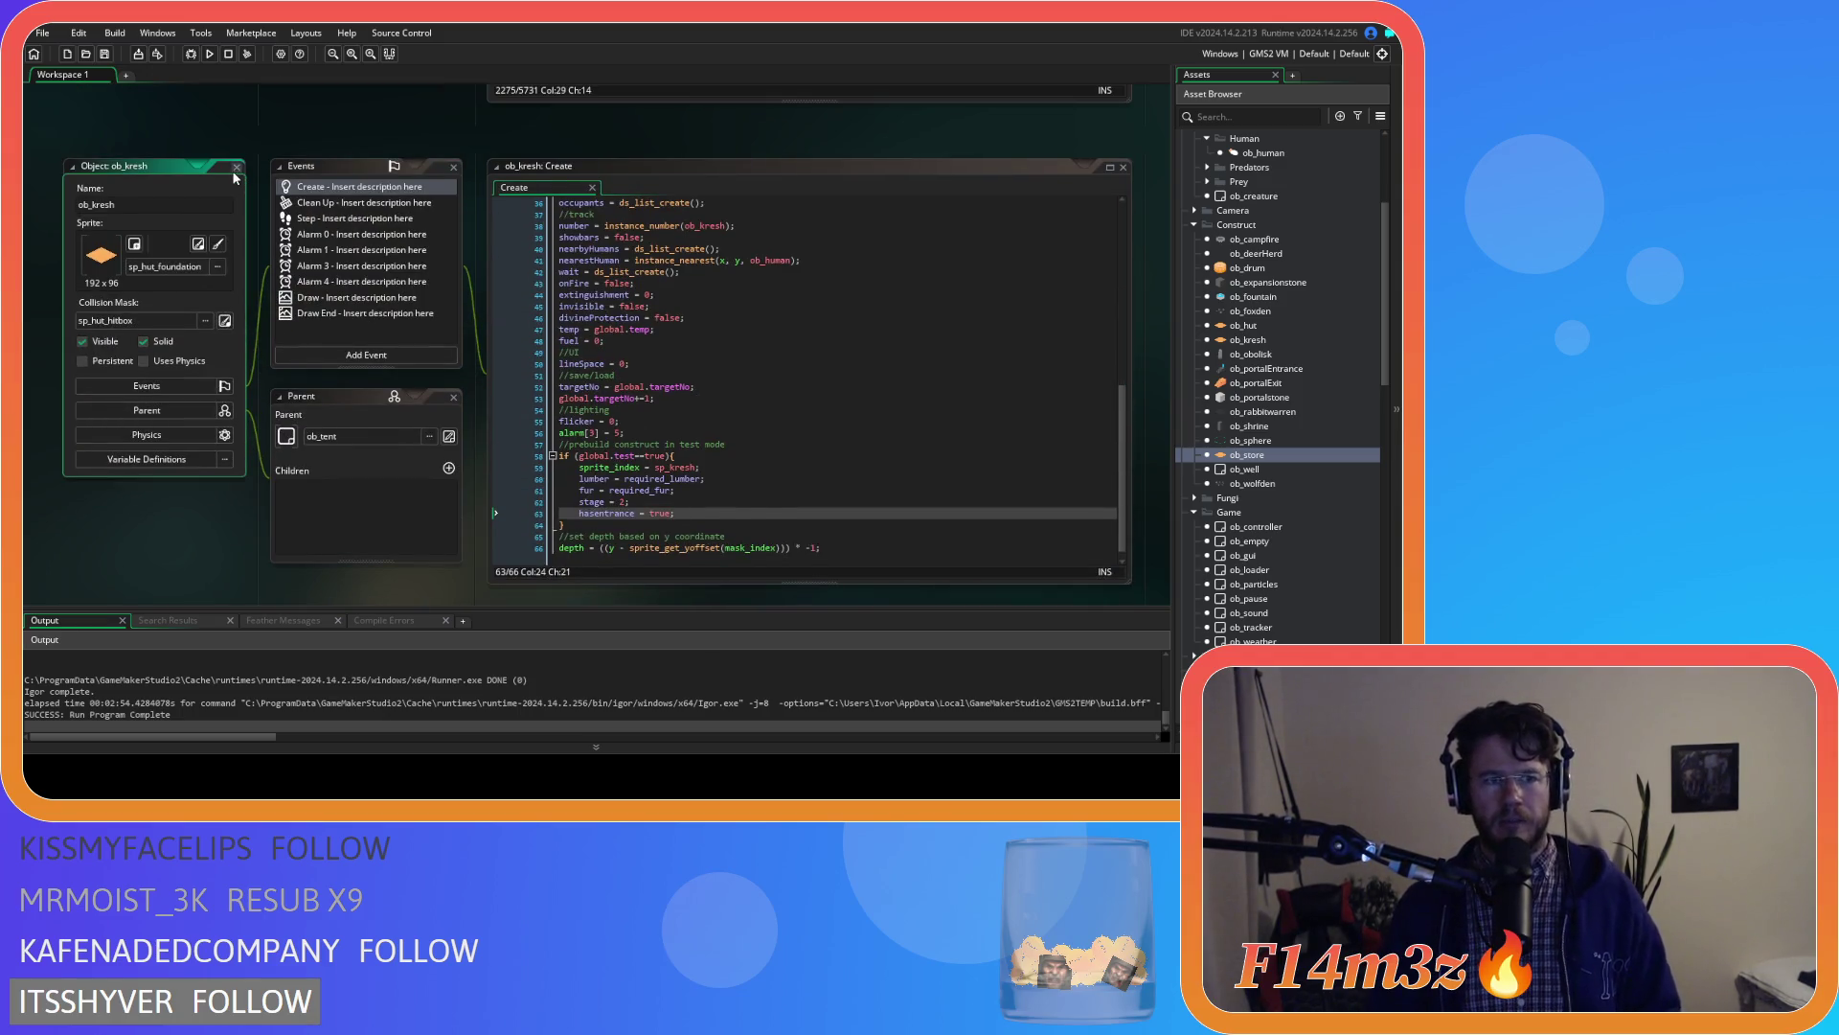
{"action": "scroll", "coordinate": [252, 341], "scroll_direction": "up", "scroll_amount": 5}
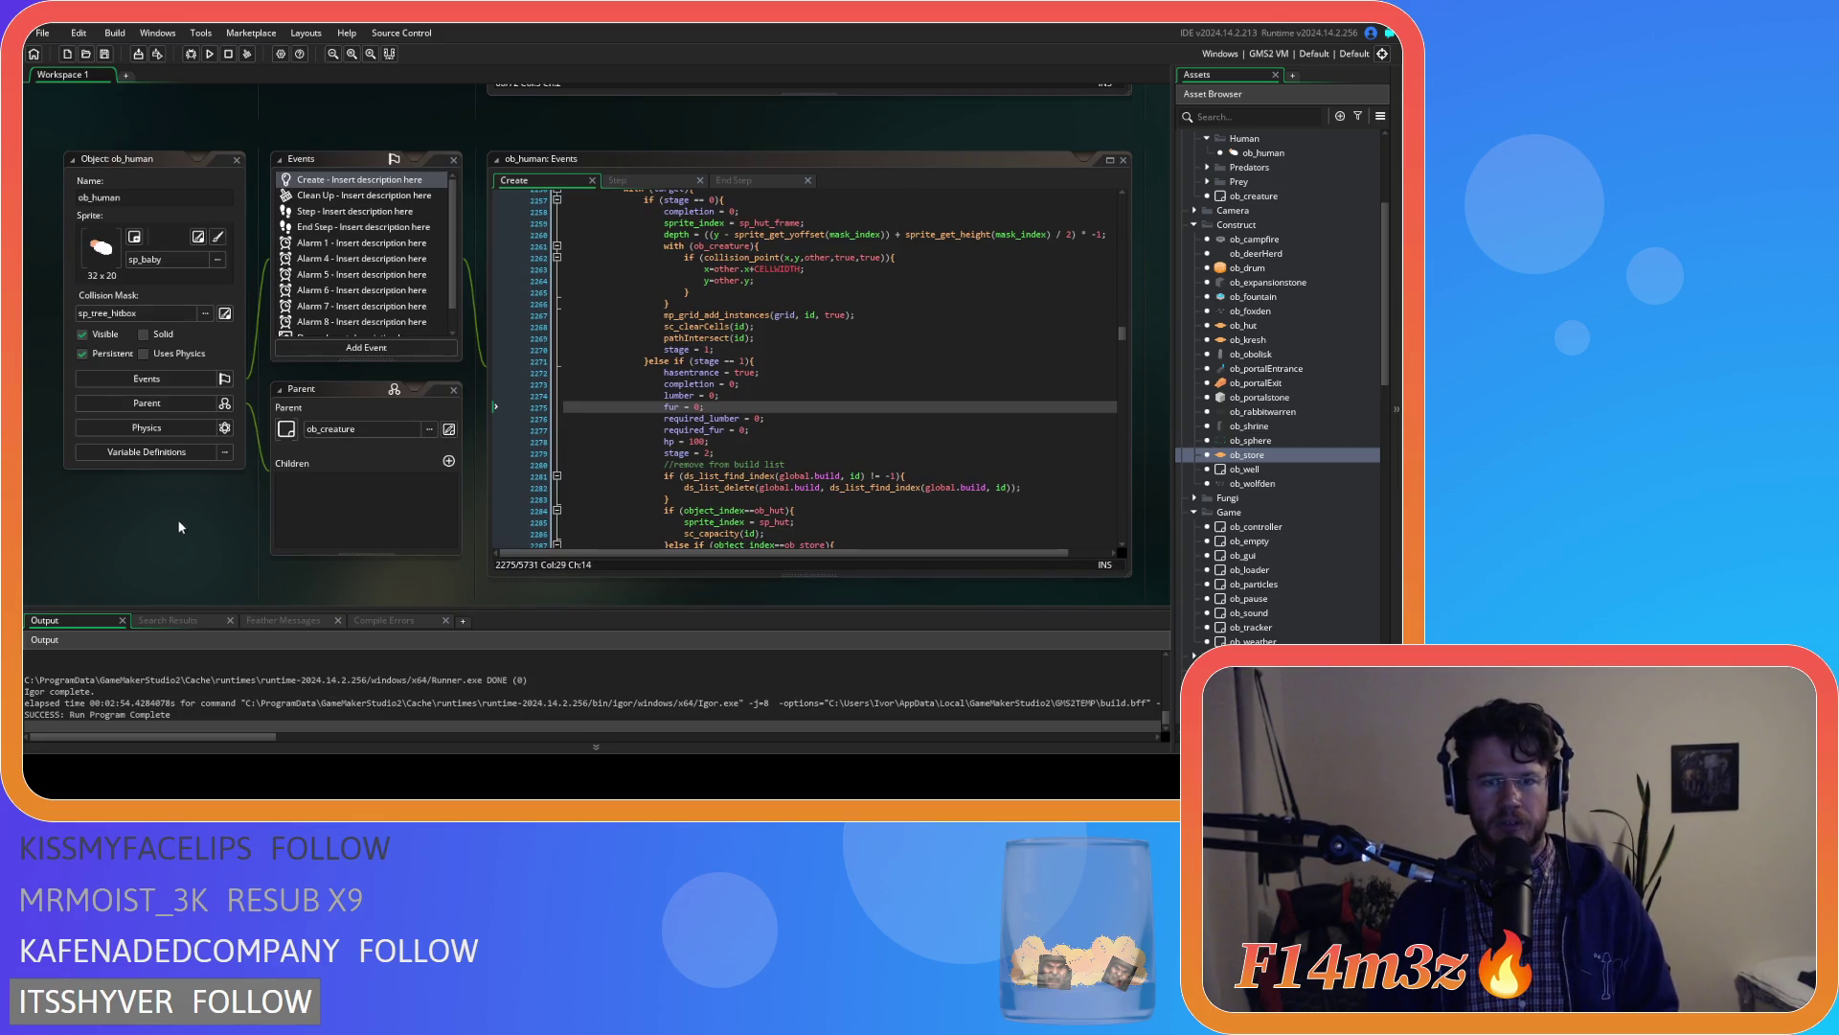
{"action": "scroll", "coordinate": [178, 520], "scroll_direction": "down", "scroll_amount": 2}
{"action": "scroll", "coordinate": [180, 518], "scroll_direction": "up", "scroll_amount": 2}
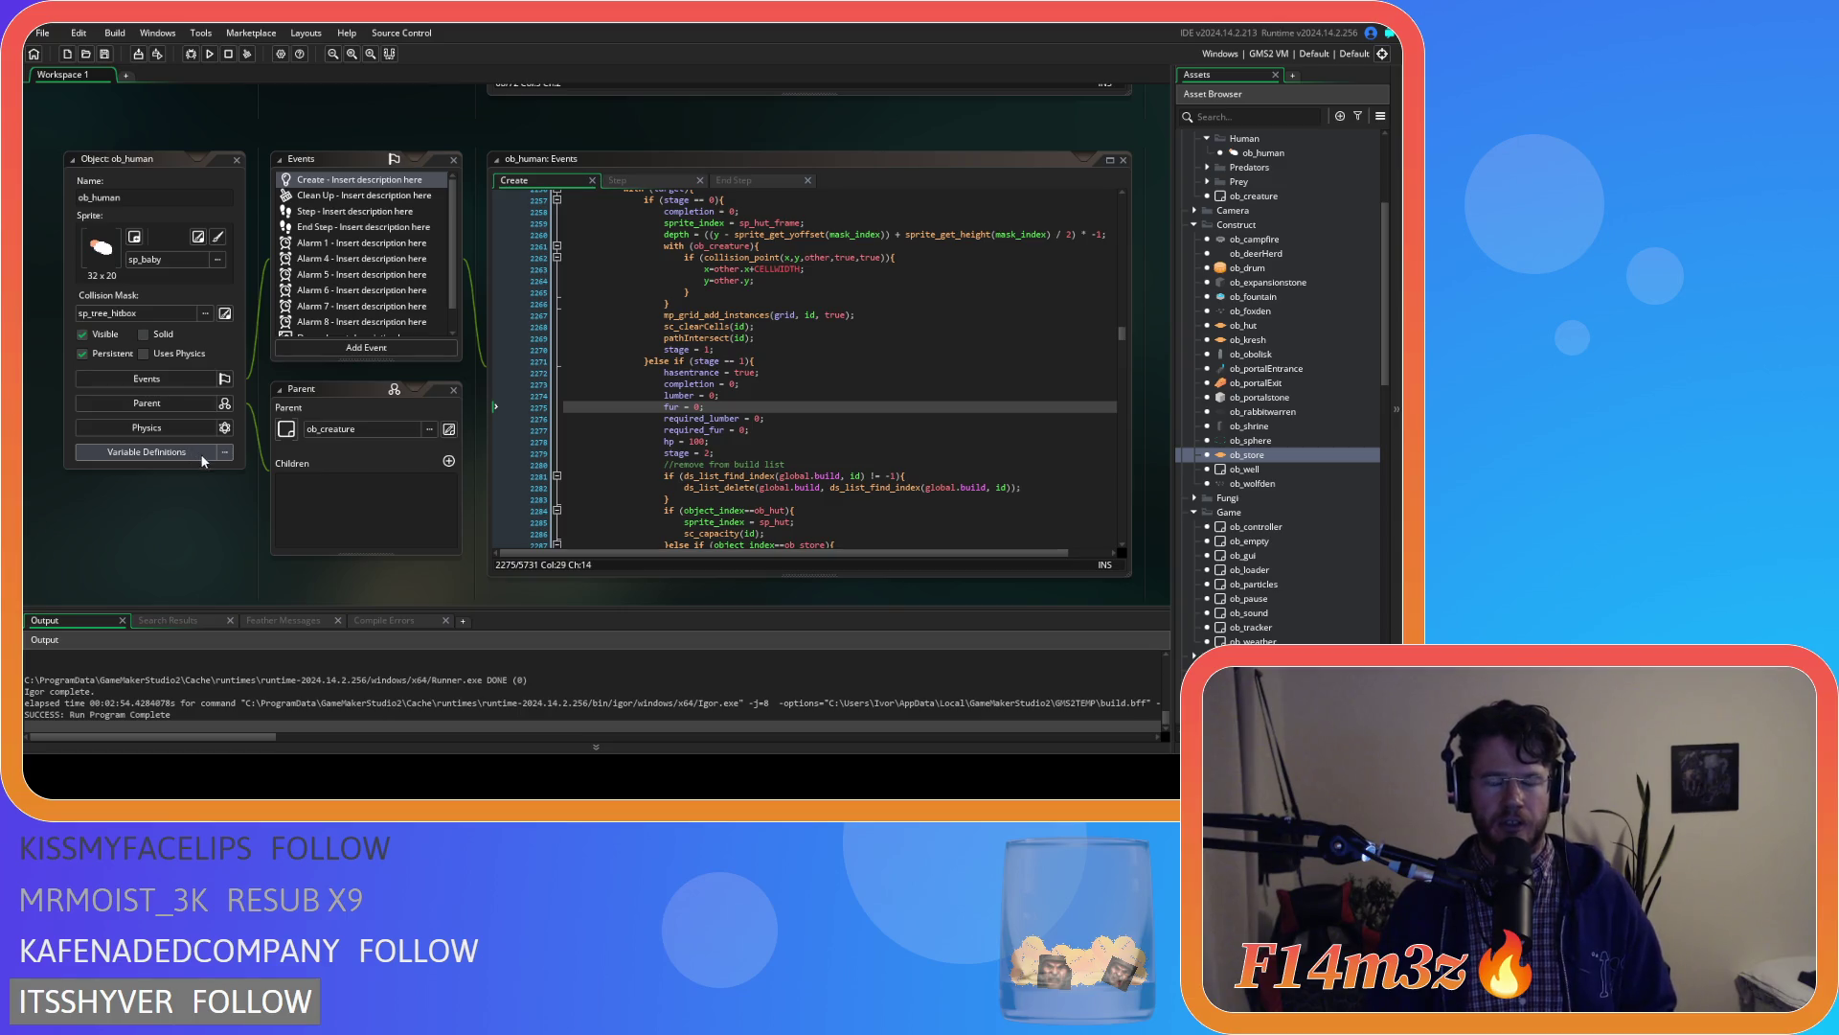
{"action": "scroll", "coordinate": [192, 450], "scroll_direction": "up", "scroll_amount": 5}
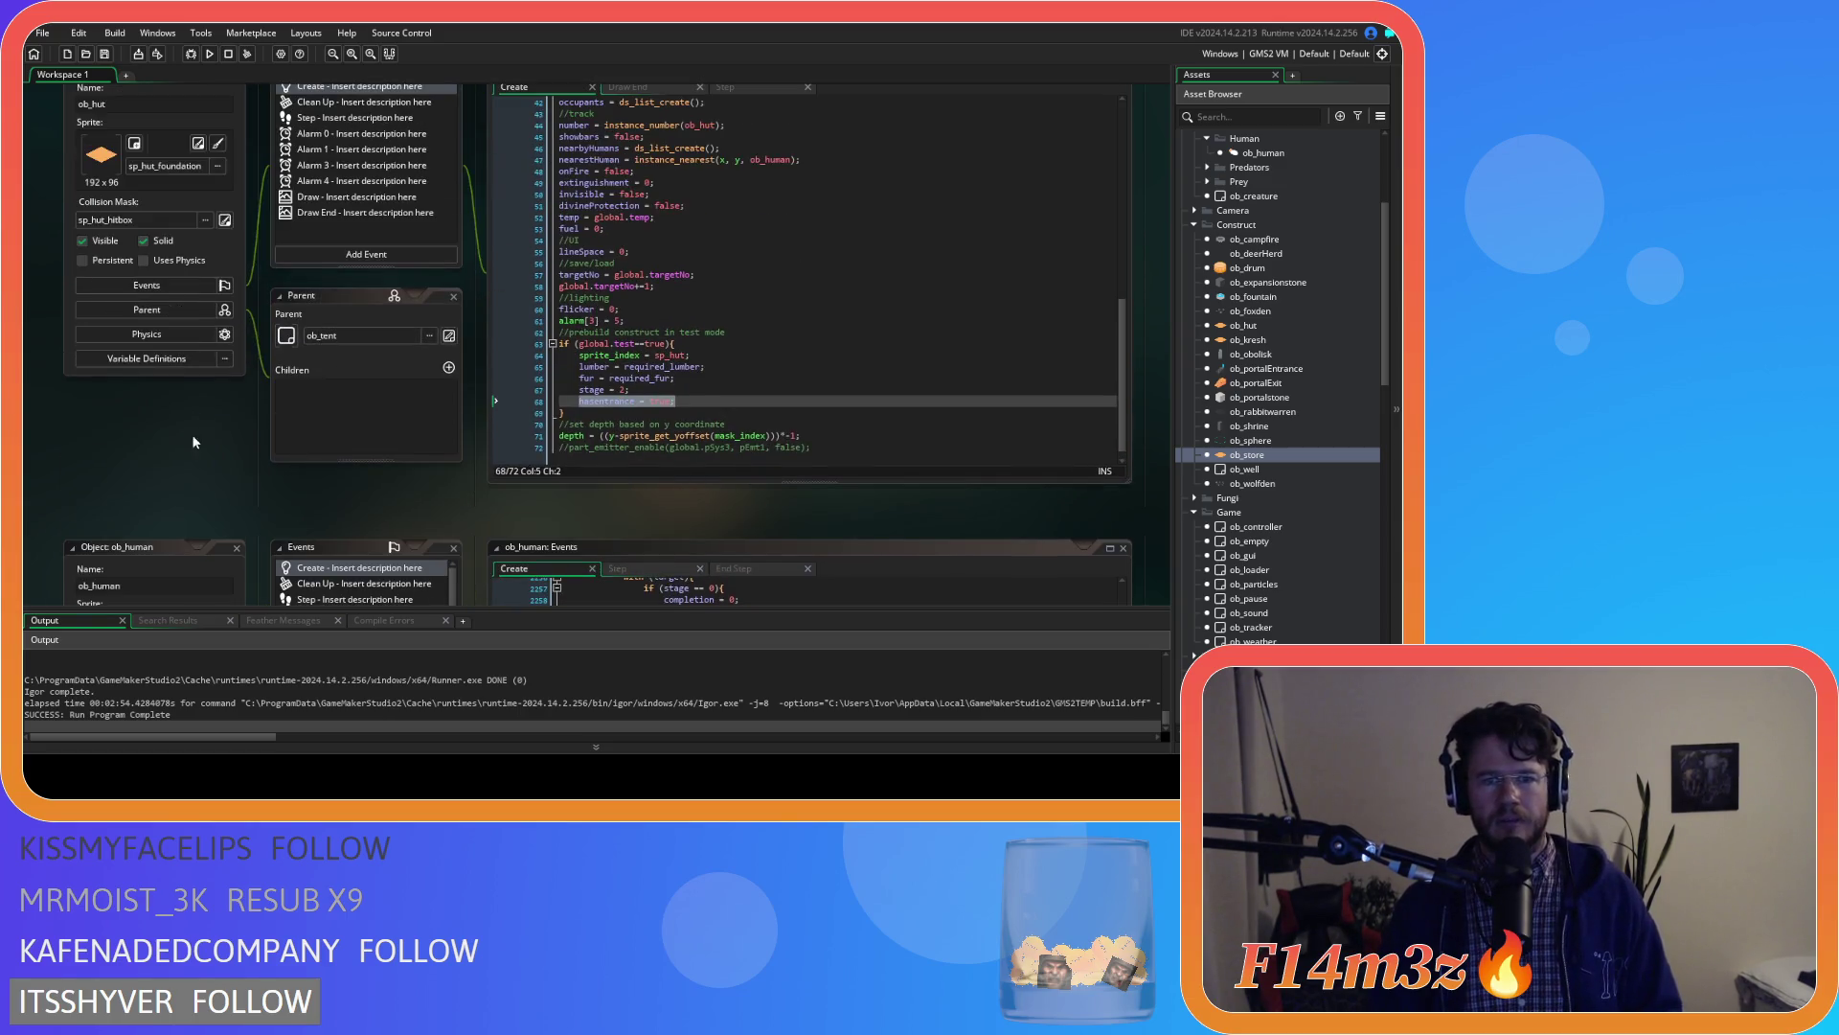
Review ob_hut's stage line and the fire-warmth code in sc_internalTemp
{"action": "left_click", "coordinate": [742, 392]}
{"action": "scroll", "coordinate": [206, 479], "scroll_direction": "down", "scroll_amount": 7}
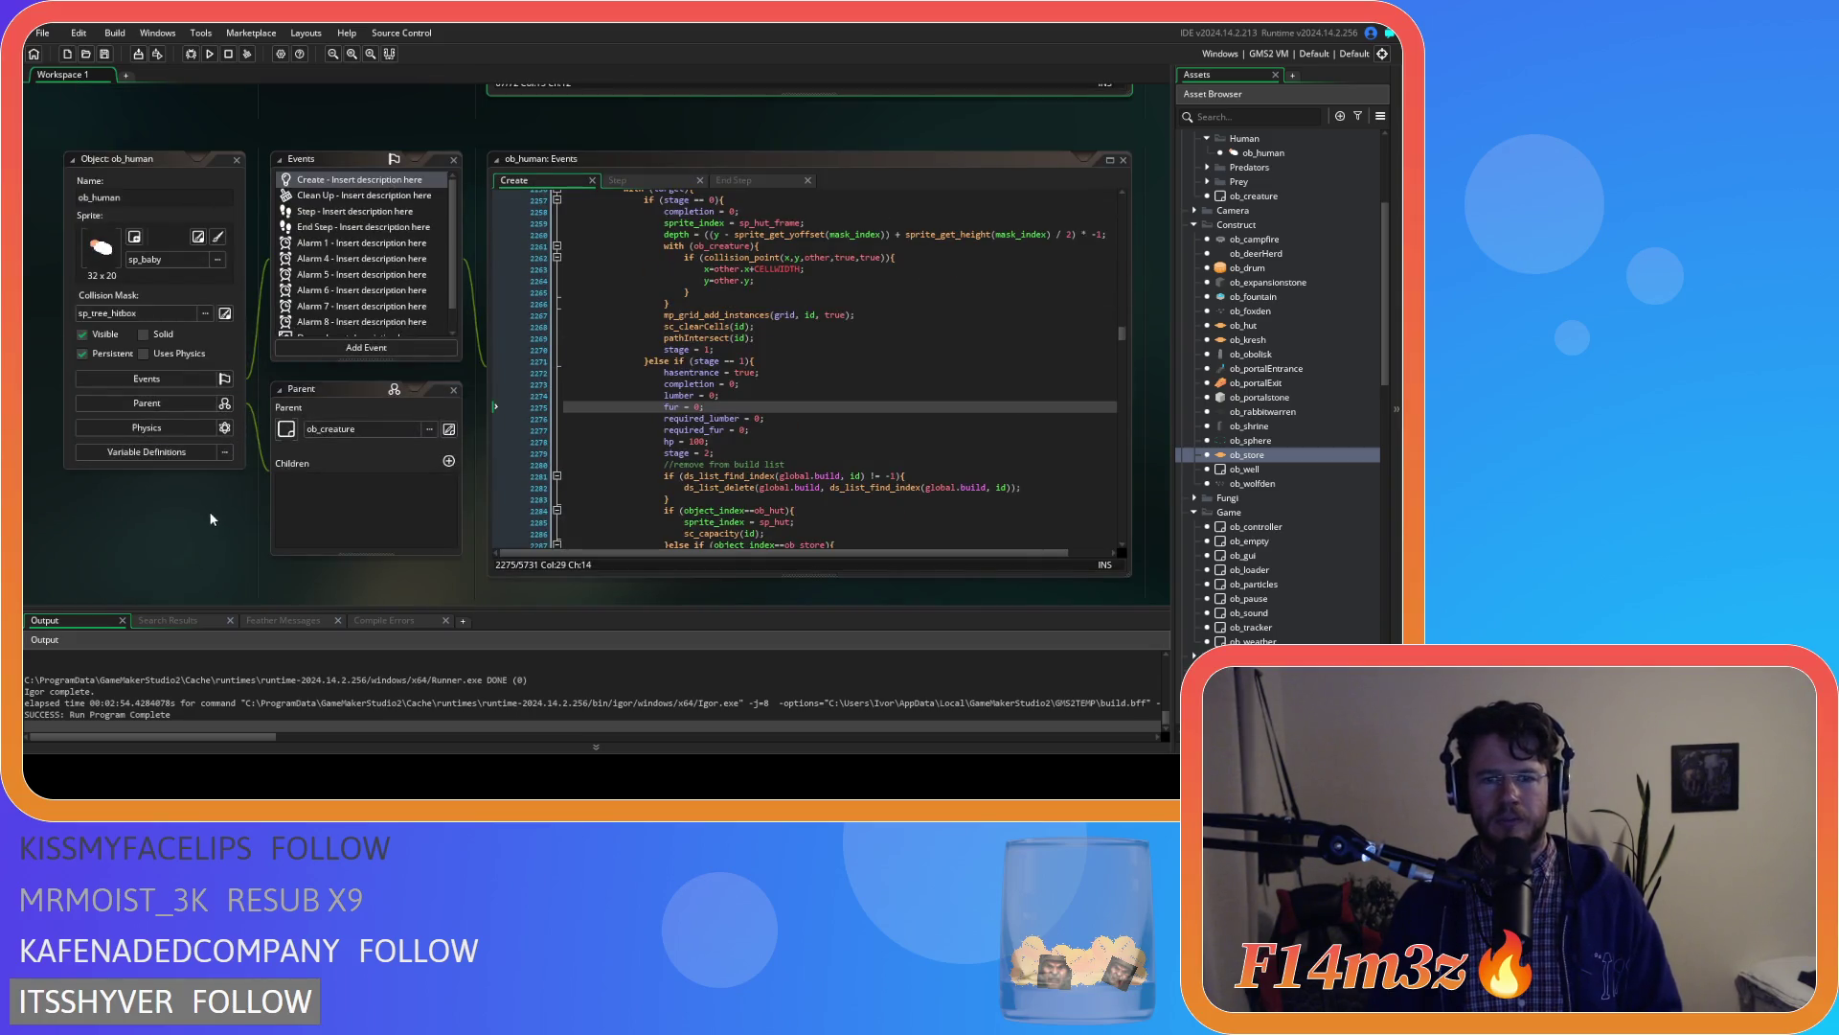
{"action": "scroll", "coordinate": [220, 513], "scroll_direction": "up", "scroll_amount": 5}
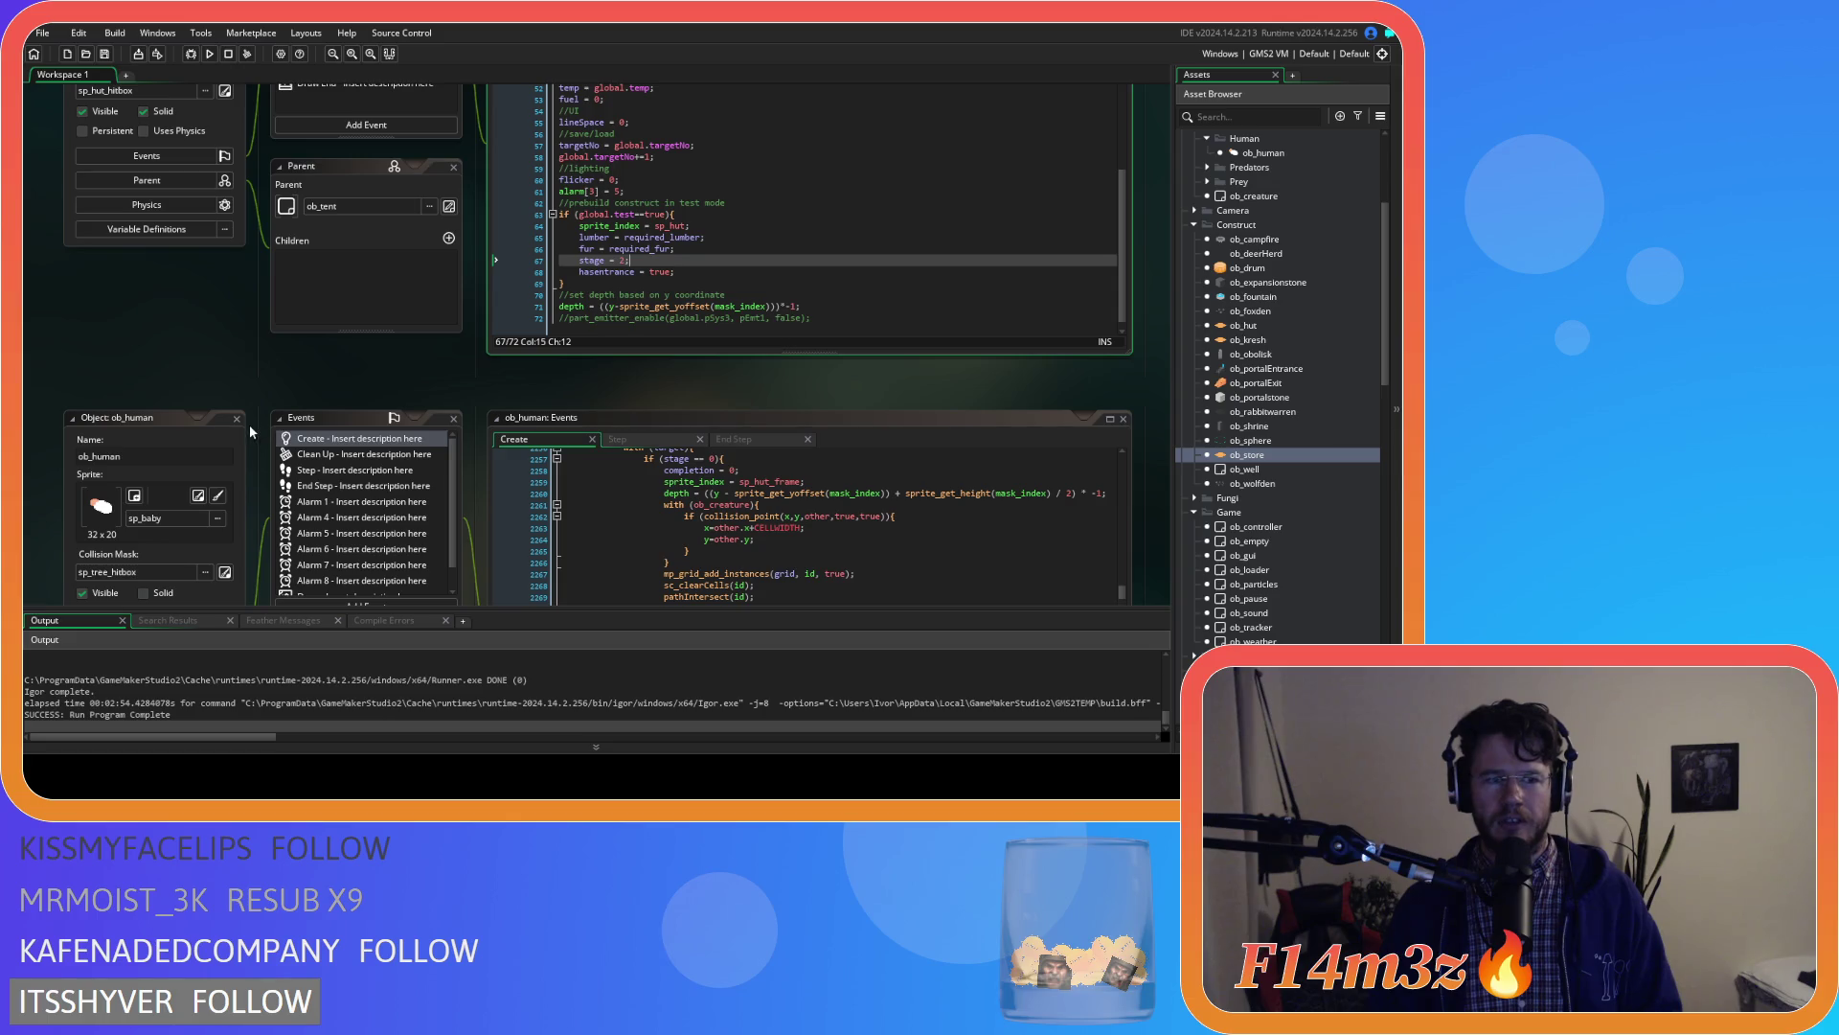
{"action": "scroll", "coordinate": [240, 421], "scroll_direction": "up", "scroll_amount": 4}
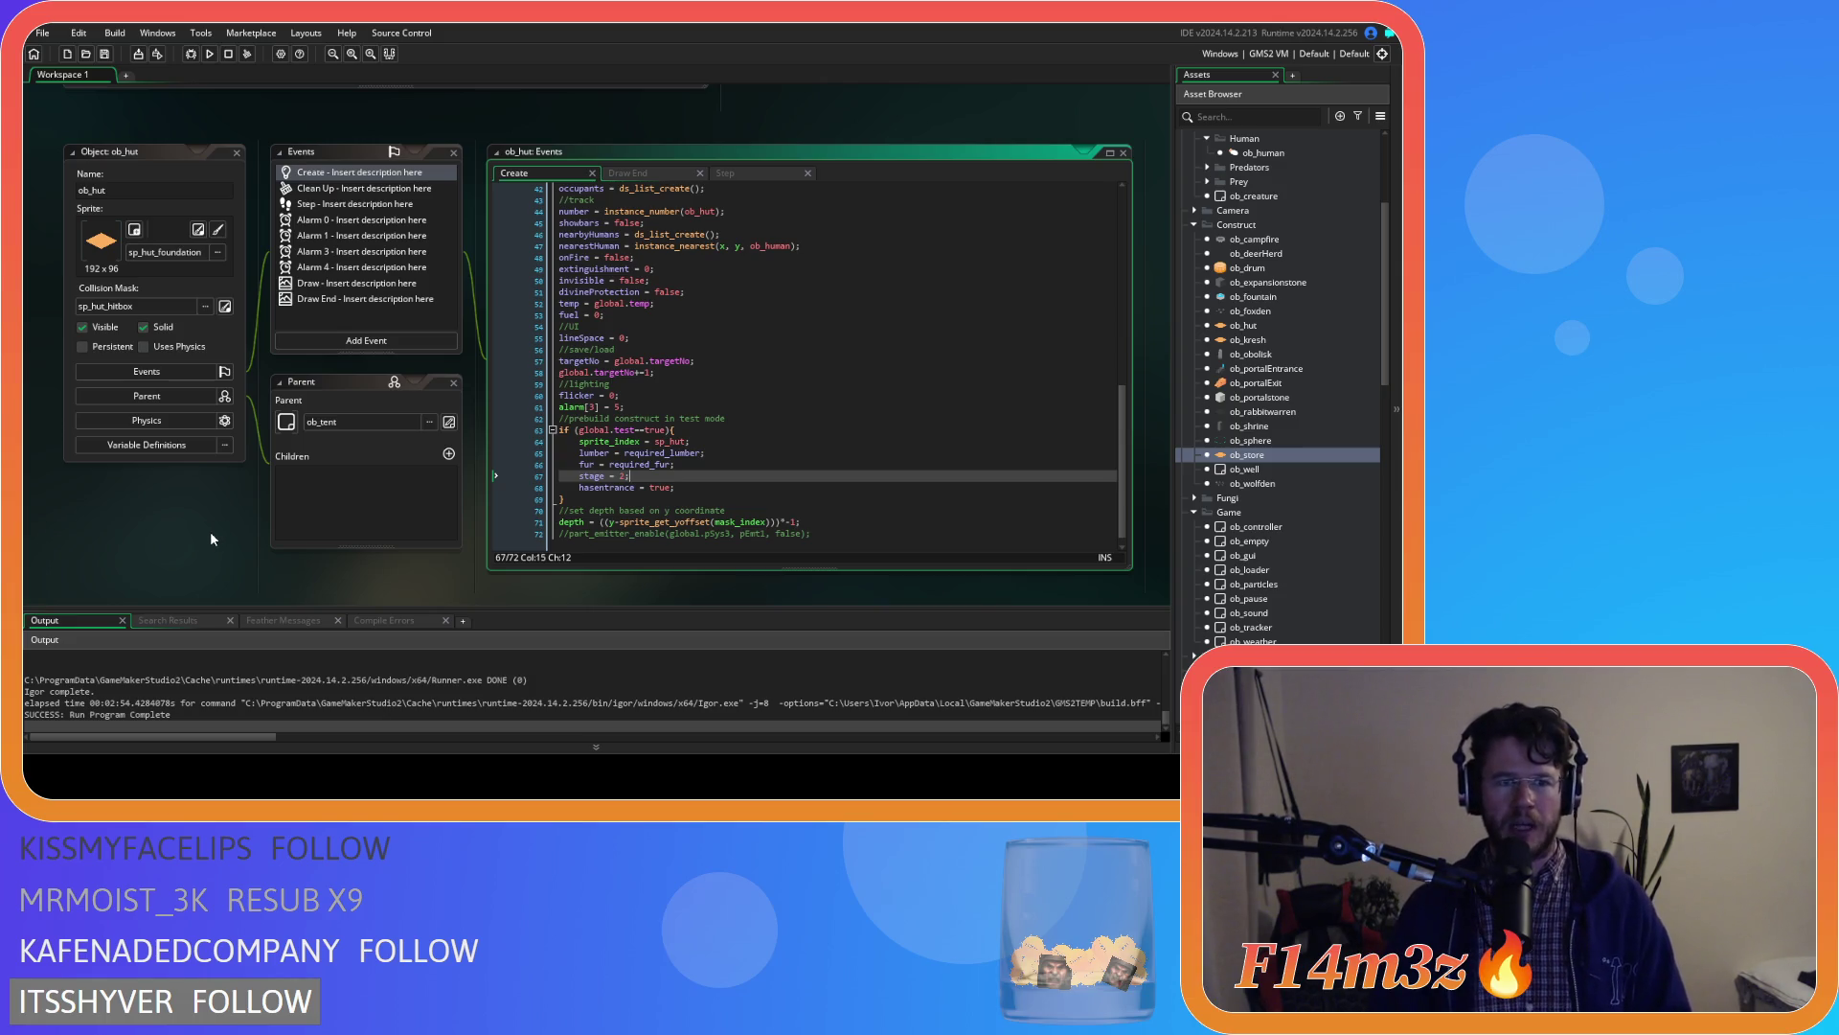
{"action": "scroll", "coordinate": [204, 533], "scroll_direction": "up", "scroll_amount": 6}
{"action": "scroll", "coordinate": [494, 471], "scroll_direction": "up", "scroll_amount": 3}
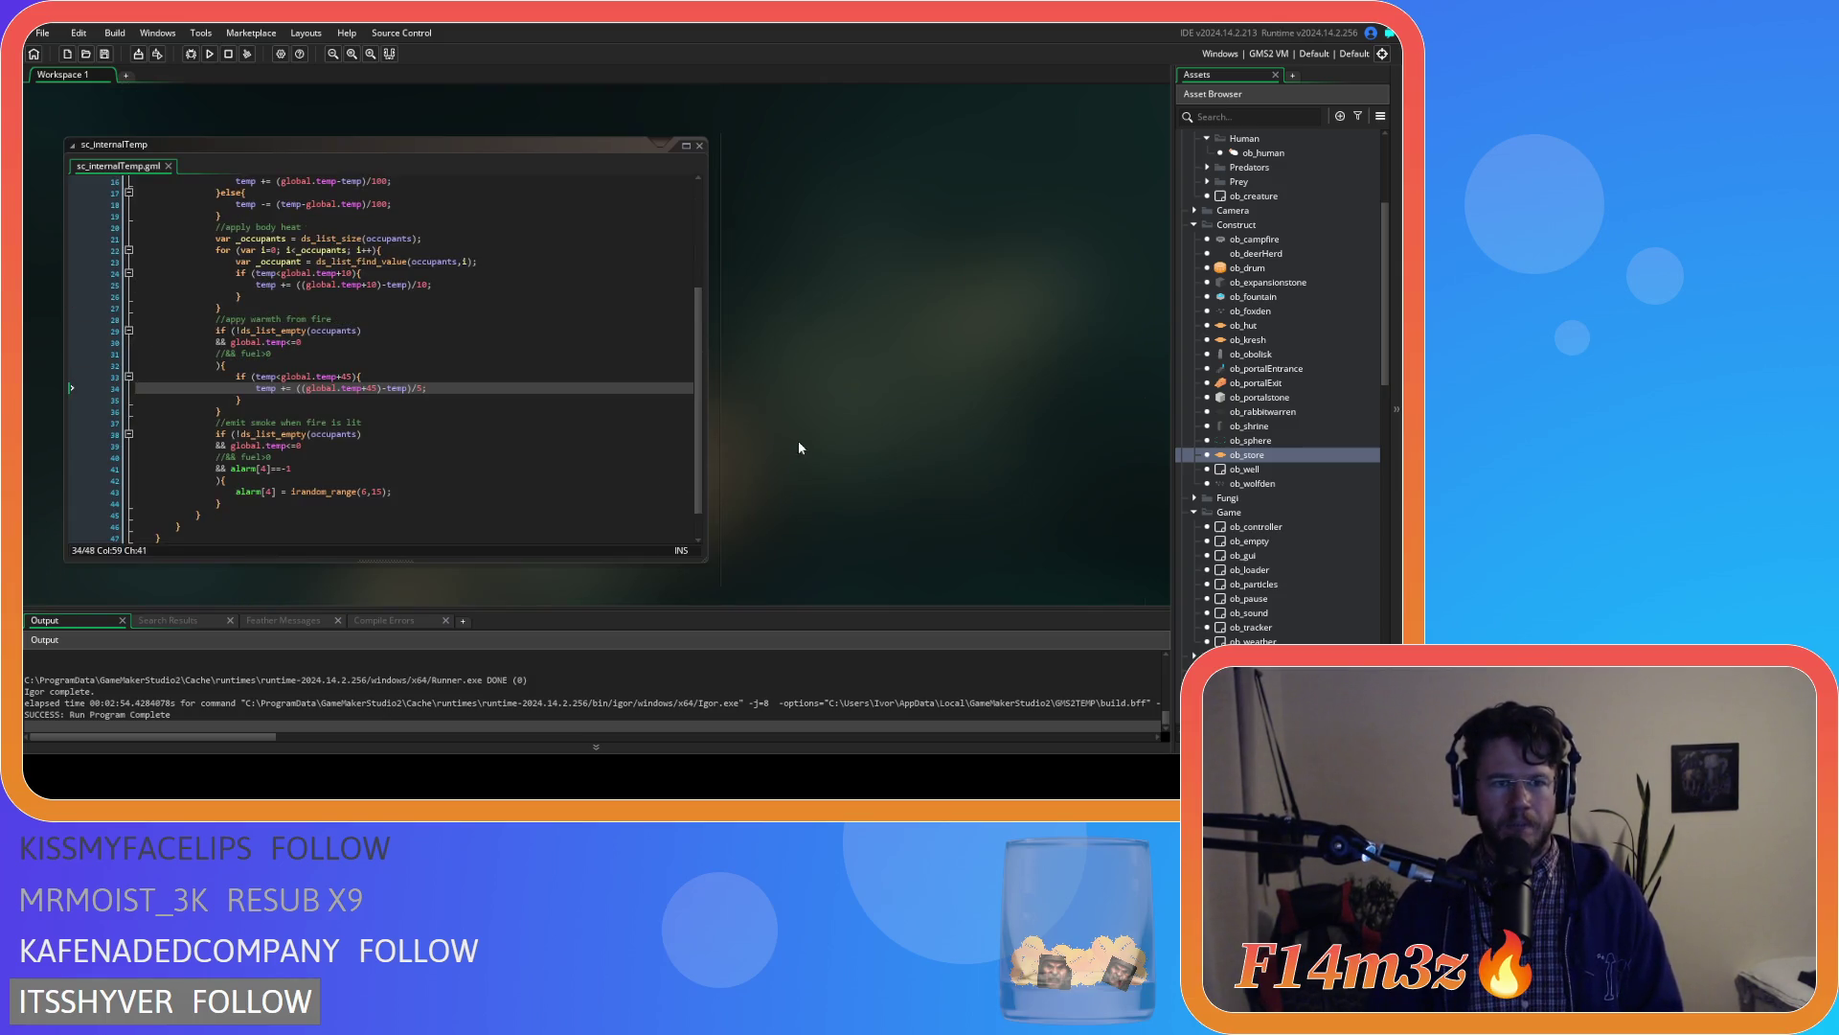
{"action": "left_click", "coordinate": [441, 404]}
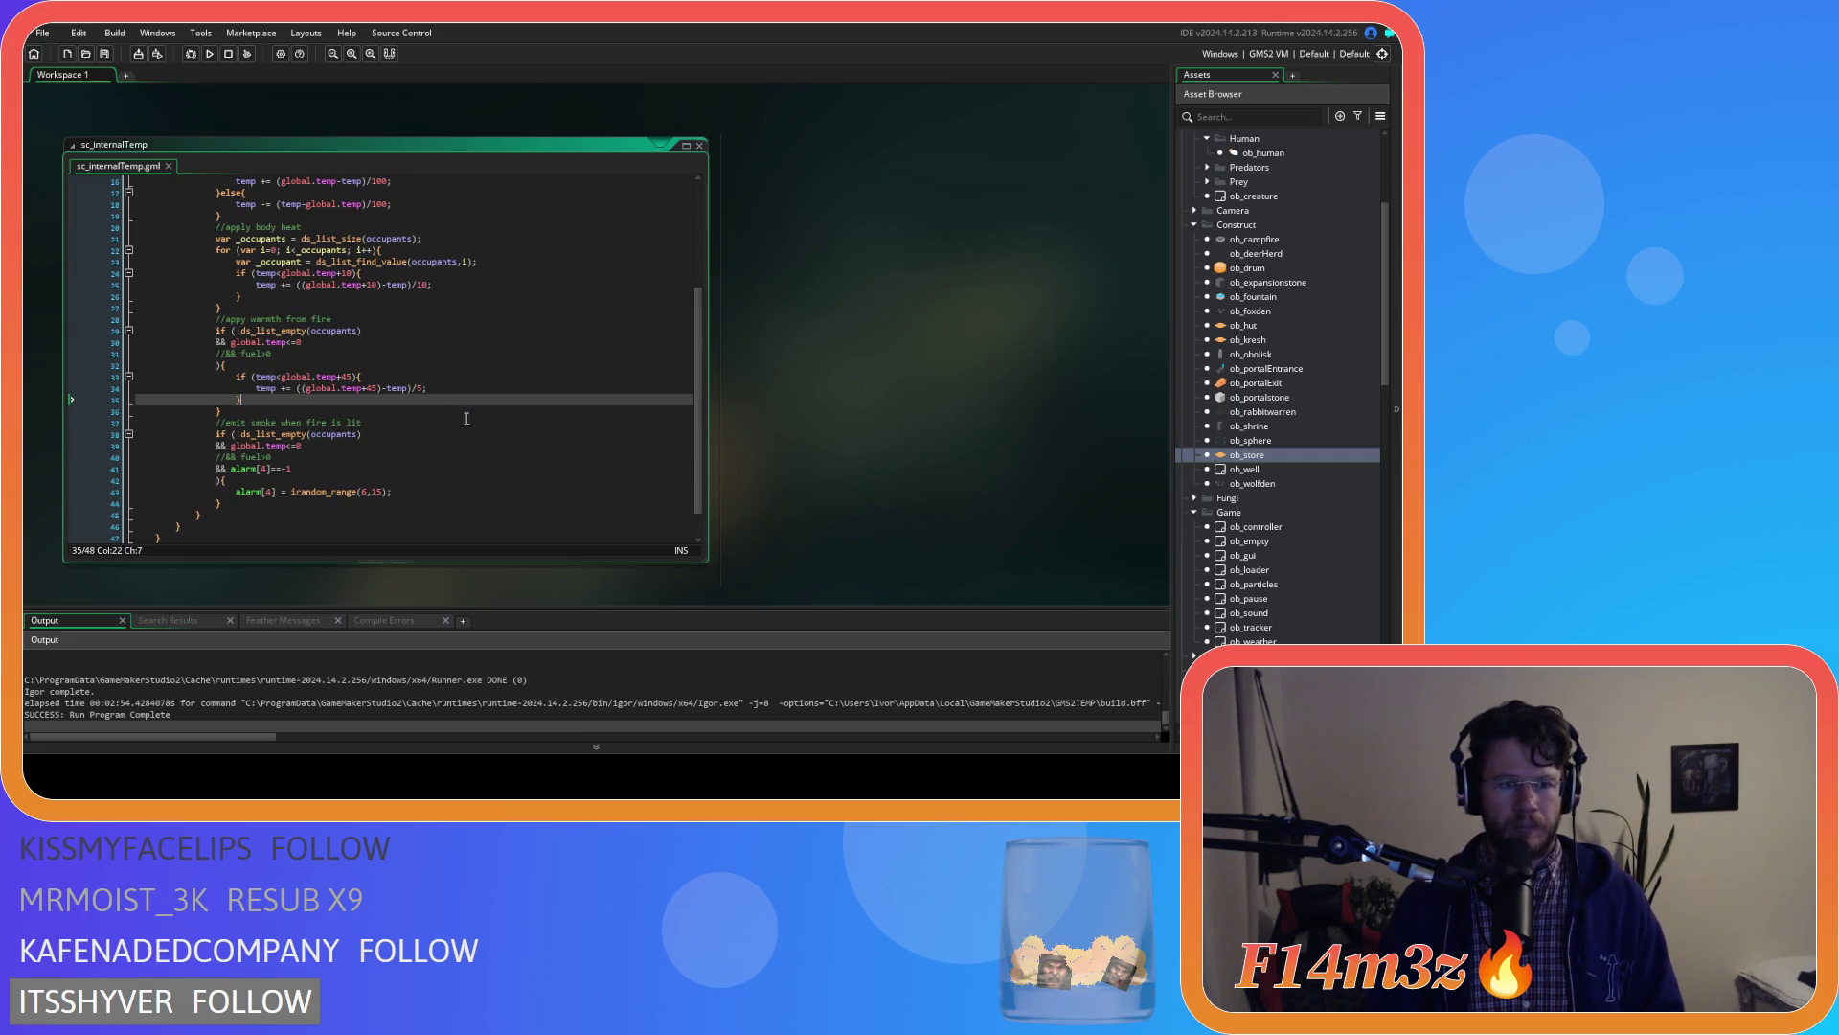
{"action": "scroll", "coordinate": [918, 435], "scroll_direction": "down", "scroll_amount": 6}
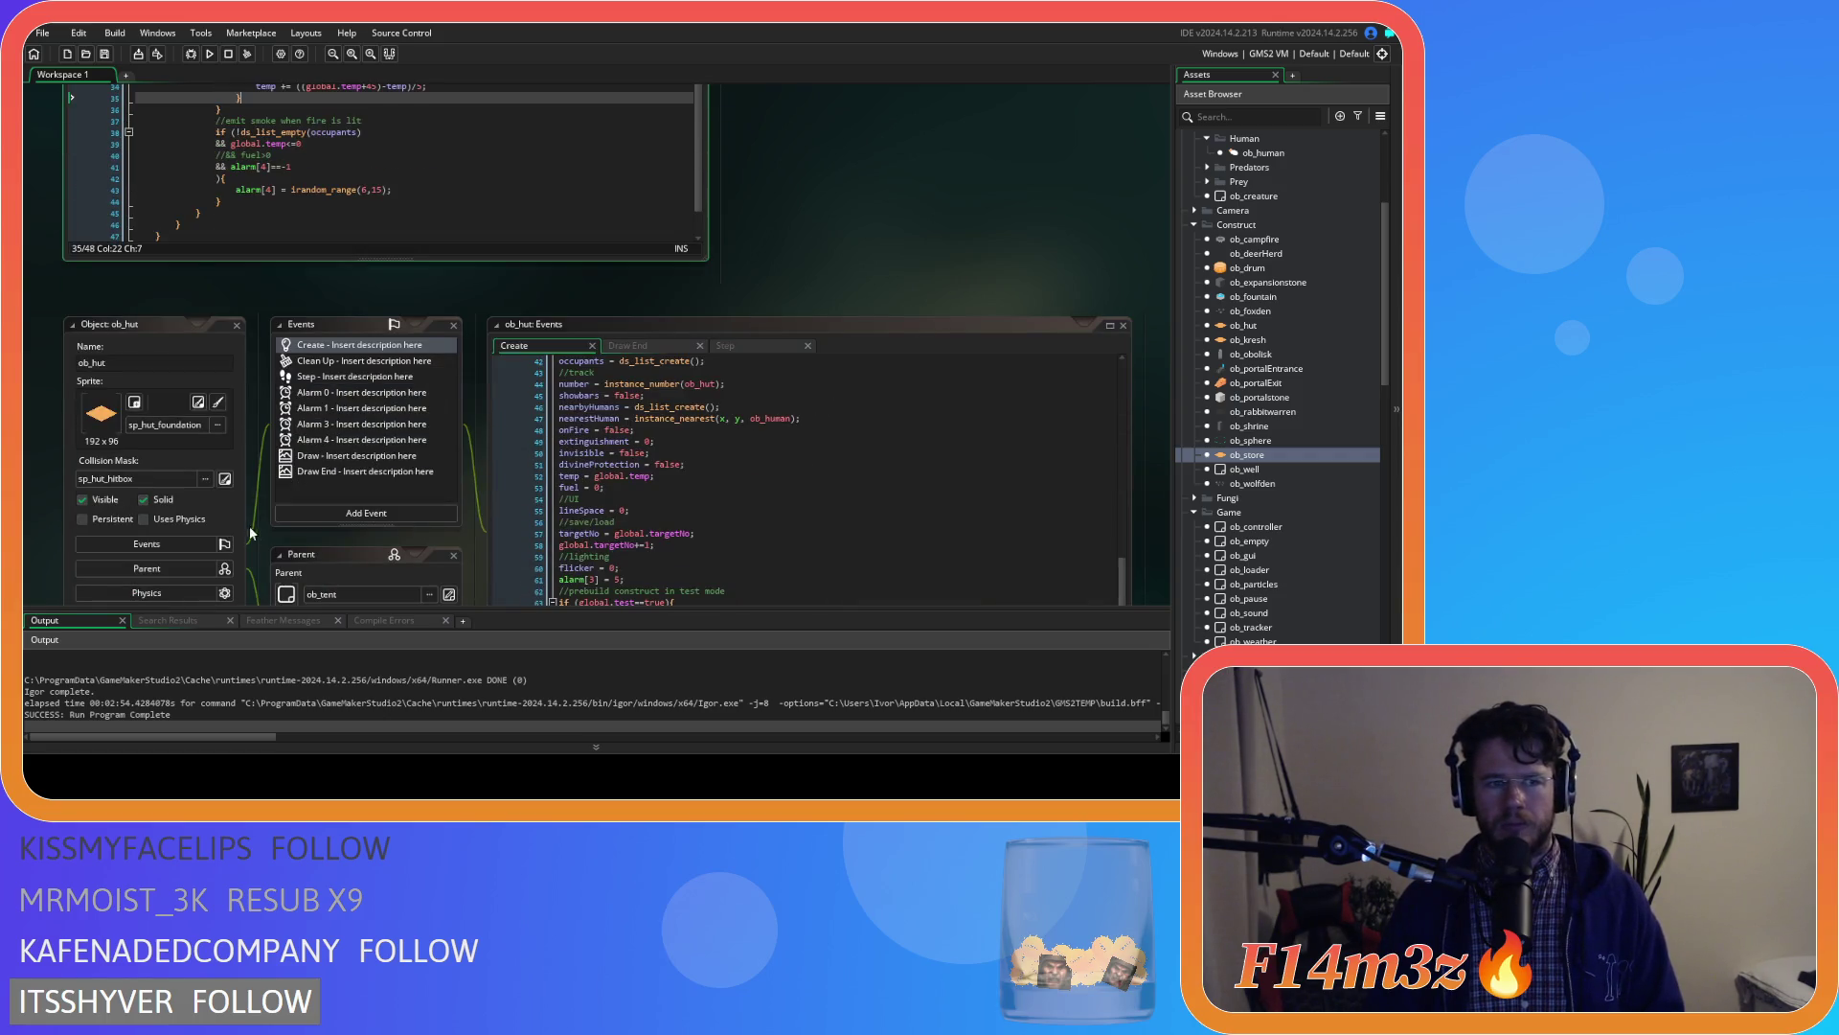
{"action": "scroll", "coordinate": [266, 443], "scroll_direction": "down", "scroll_amount": 10}
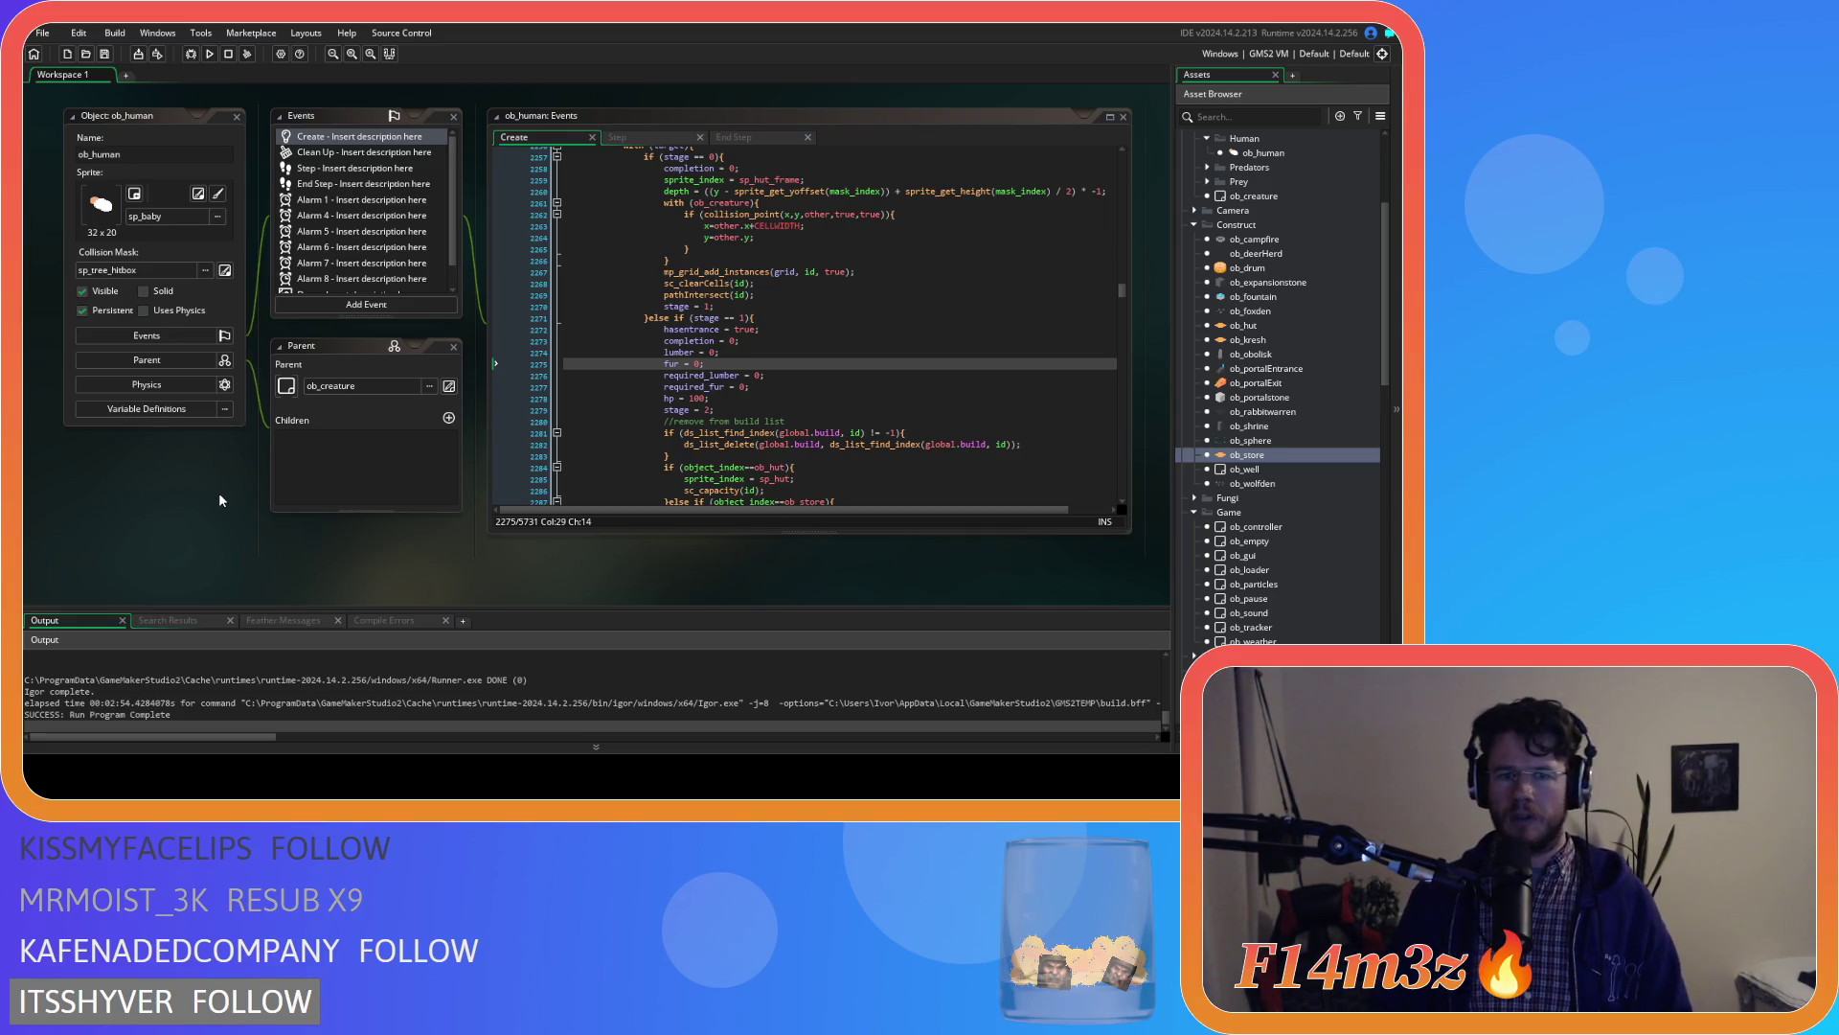
Insert temp = global.temp; below stage = 2 in ob_human's Create code and save
{"action": "left_click", "coordinate": [798, 419]}
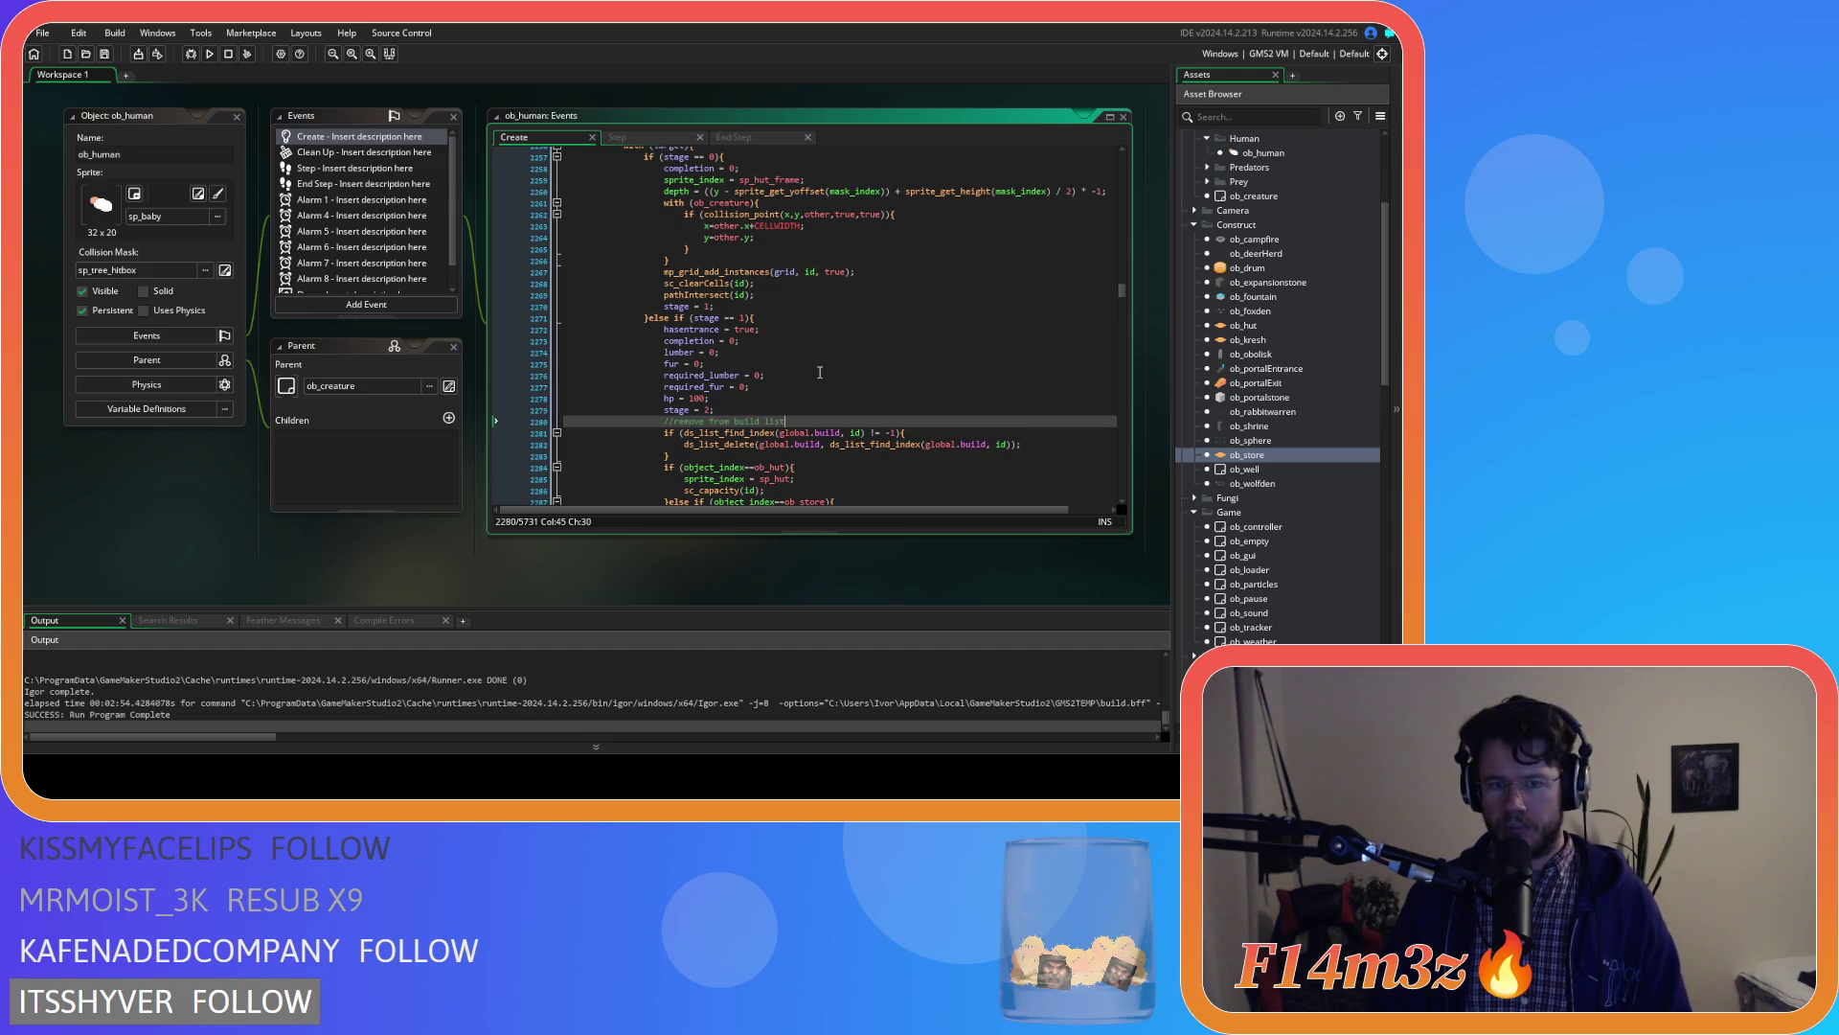
{"action": "scroll", "coordinate": [800, 364], "scroll_direction": "down", "scroll_amount": 1}
{"action": "key", "text": "Up"}
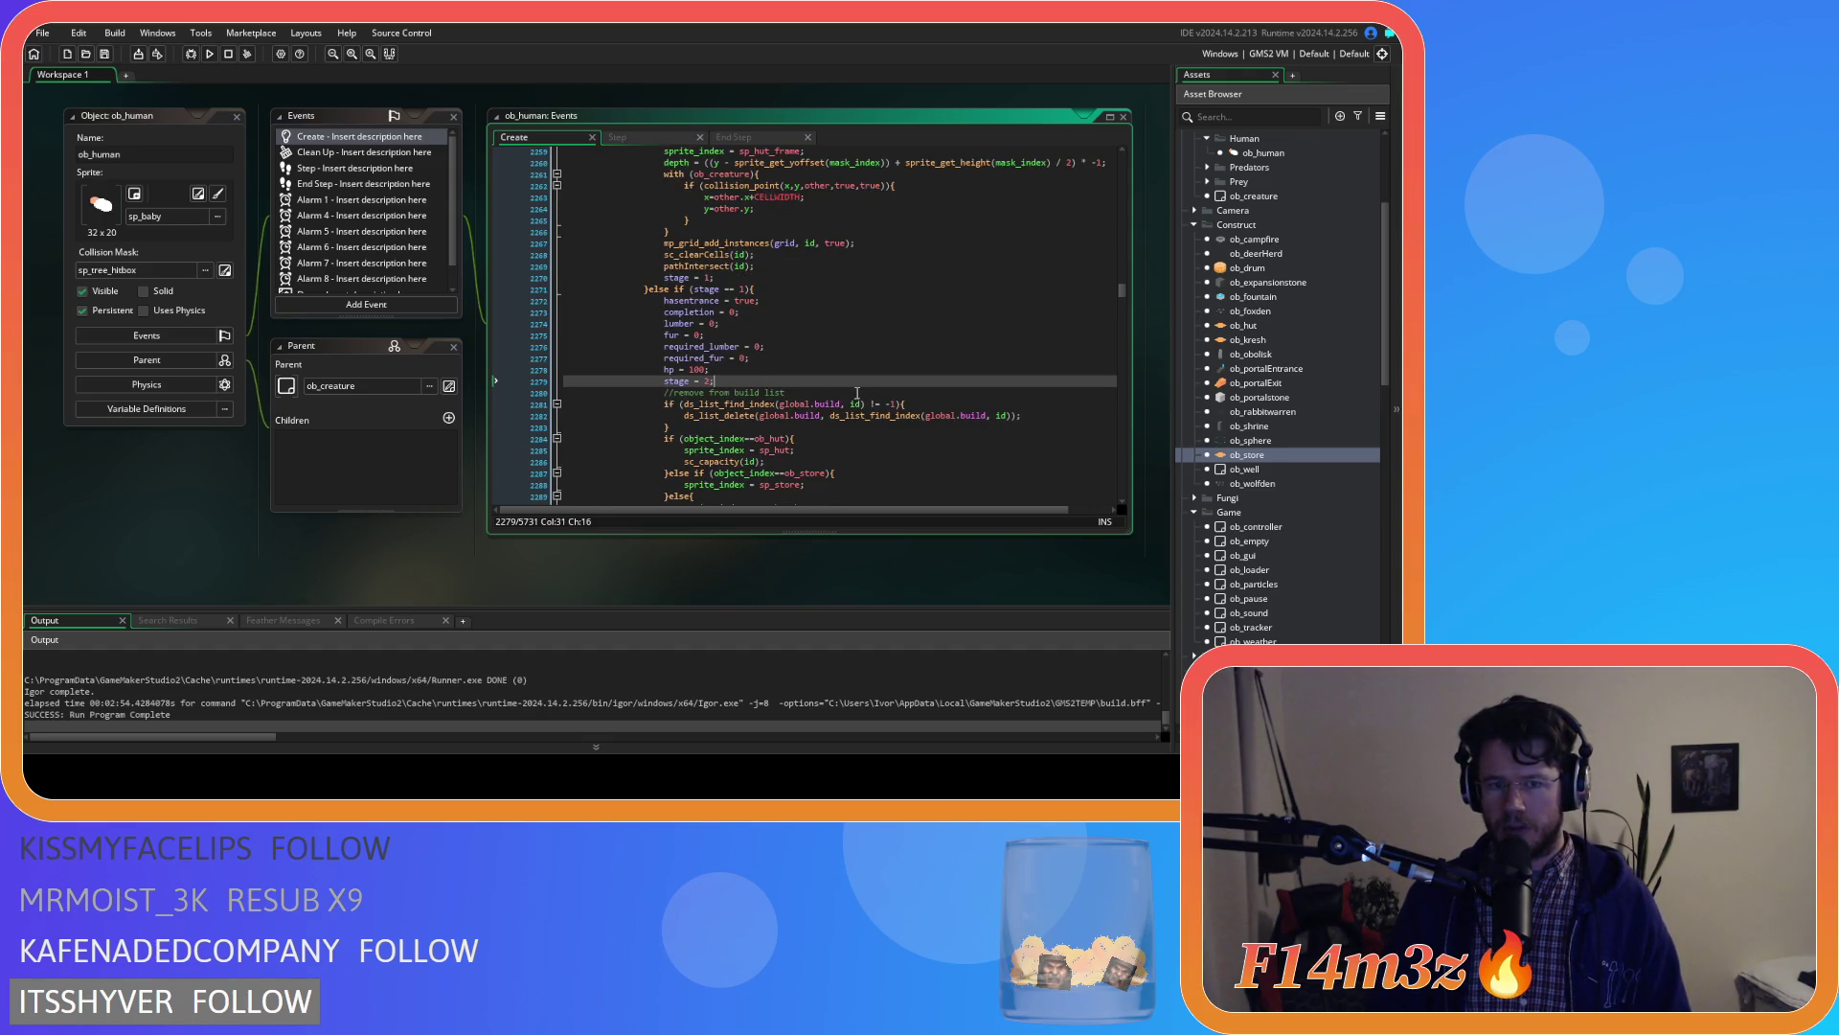
{"action": "key", "text": "Return"}
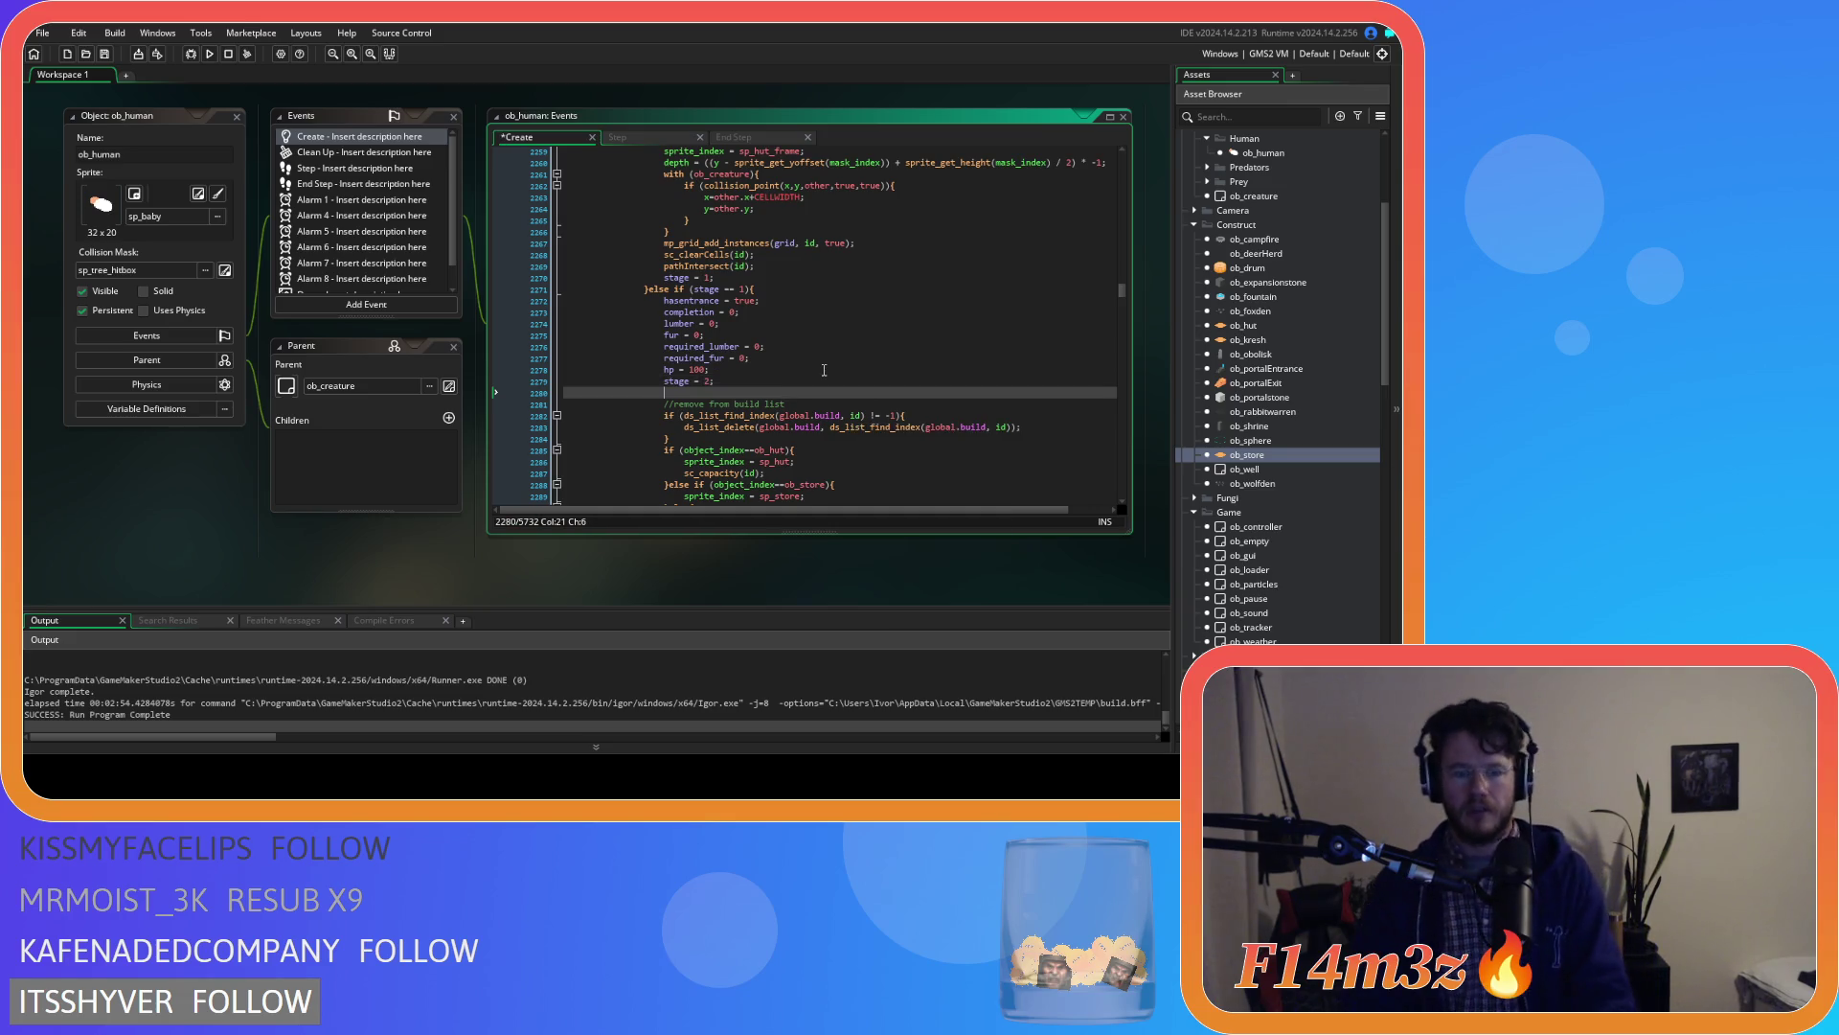
{"action": "type", "text": "temp = "}
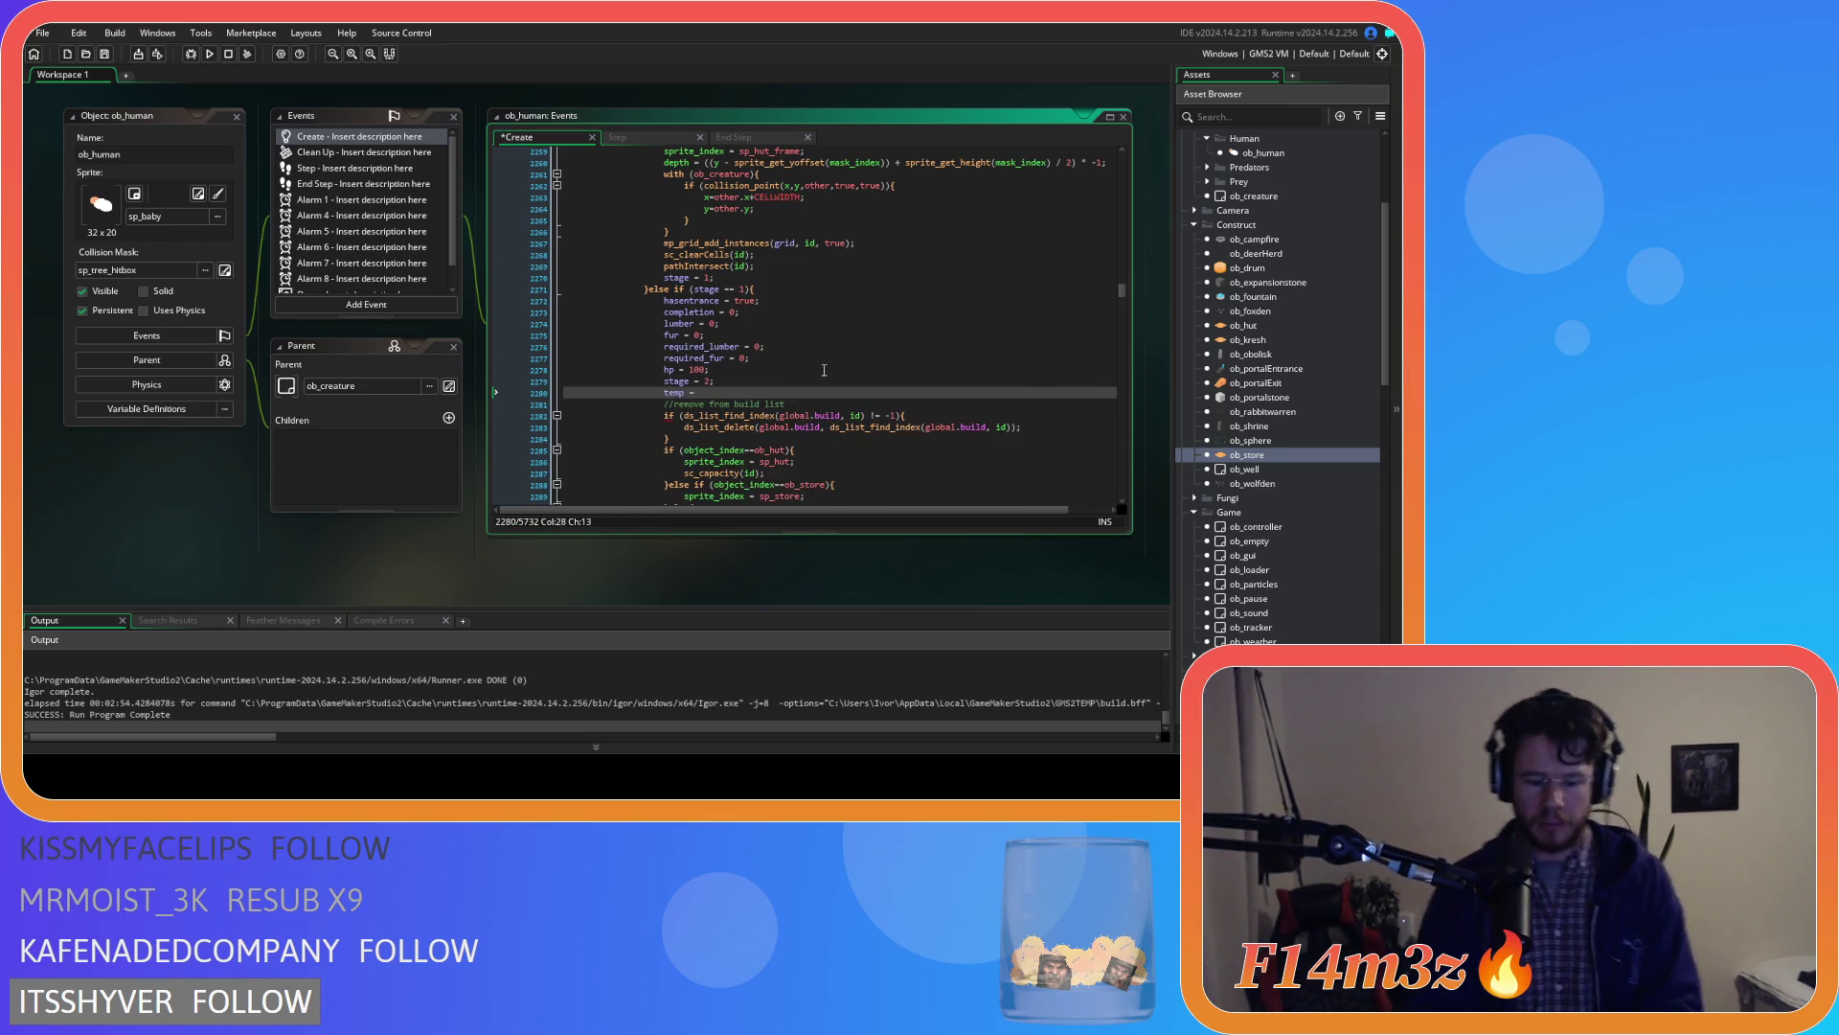
{"action": "type", "text": "global.tem"}
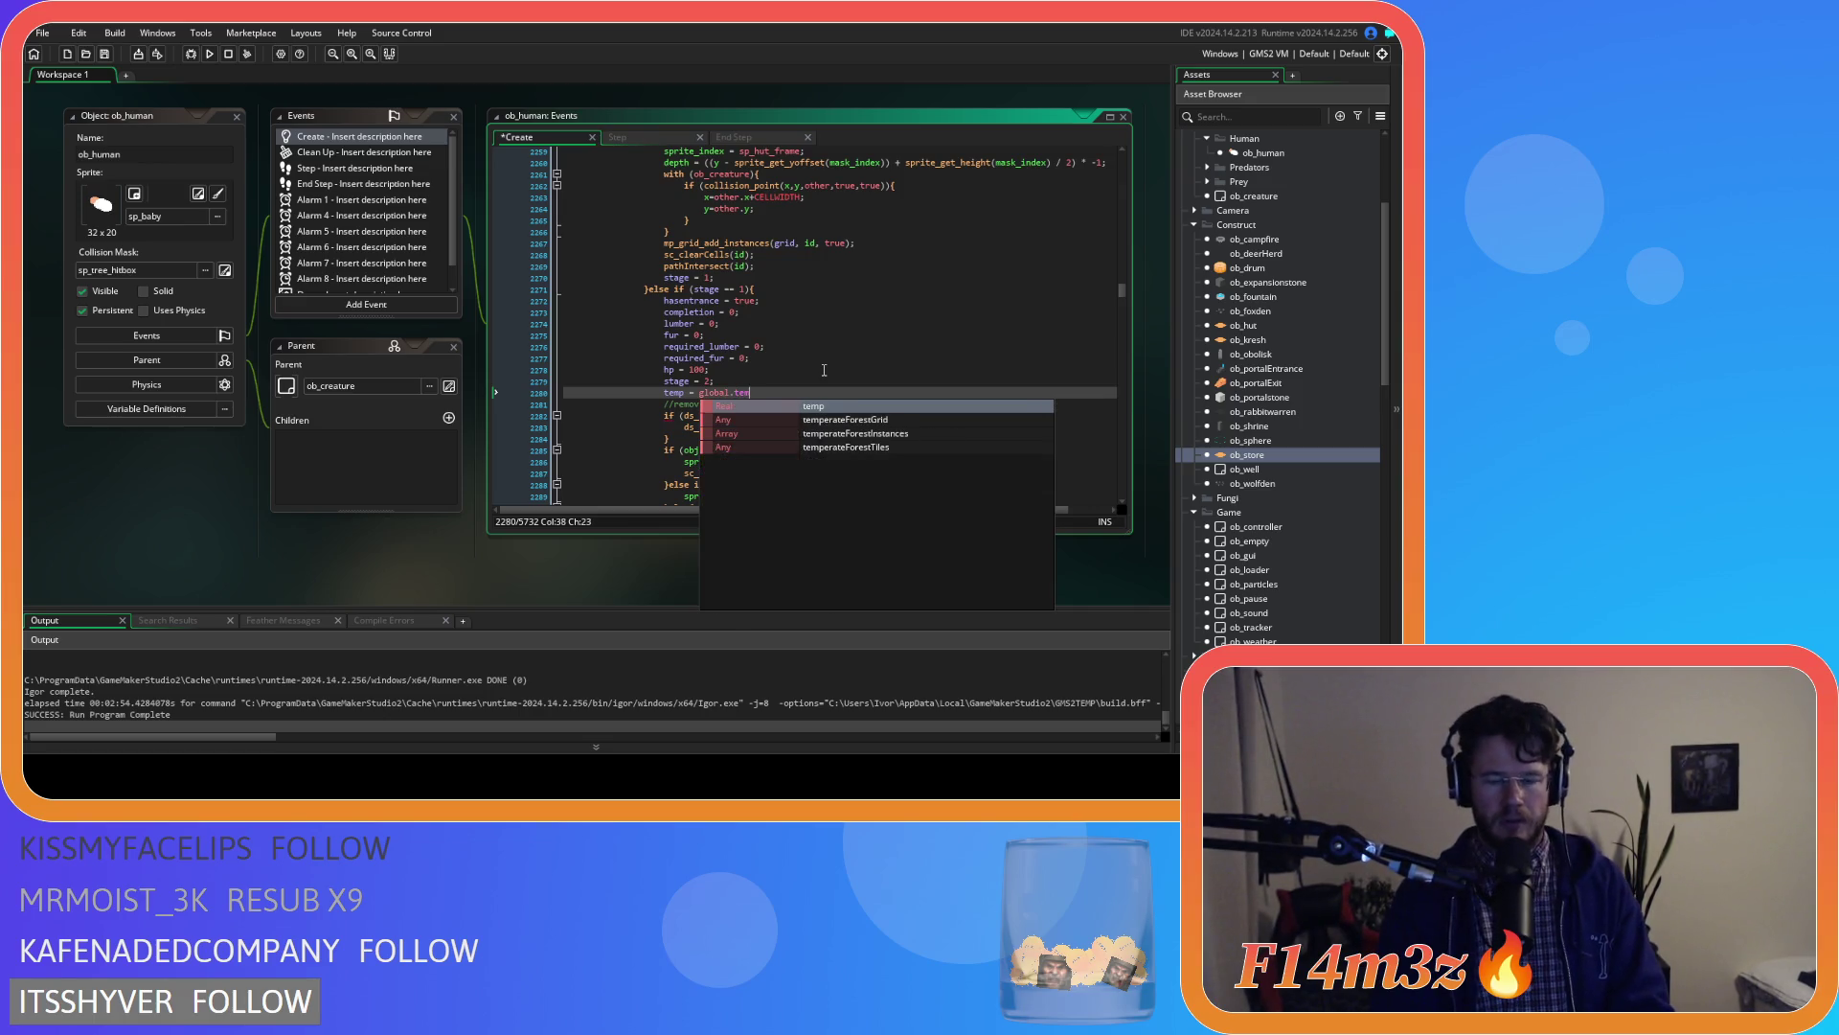
{"action": "type", "text": "p;"}
{"action": "key", "text": "ctrl+s"}
{"action": "scroll", "coordinate": [800, 393], "scroll_direction": "up", "scroll_amount": 4}
{"action": "scroll", "coordinate": [800, 393], "scroll_direction": "down", "scroll_amount": 4}
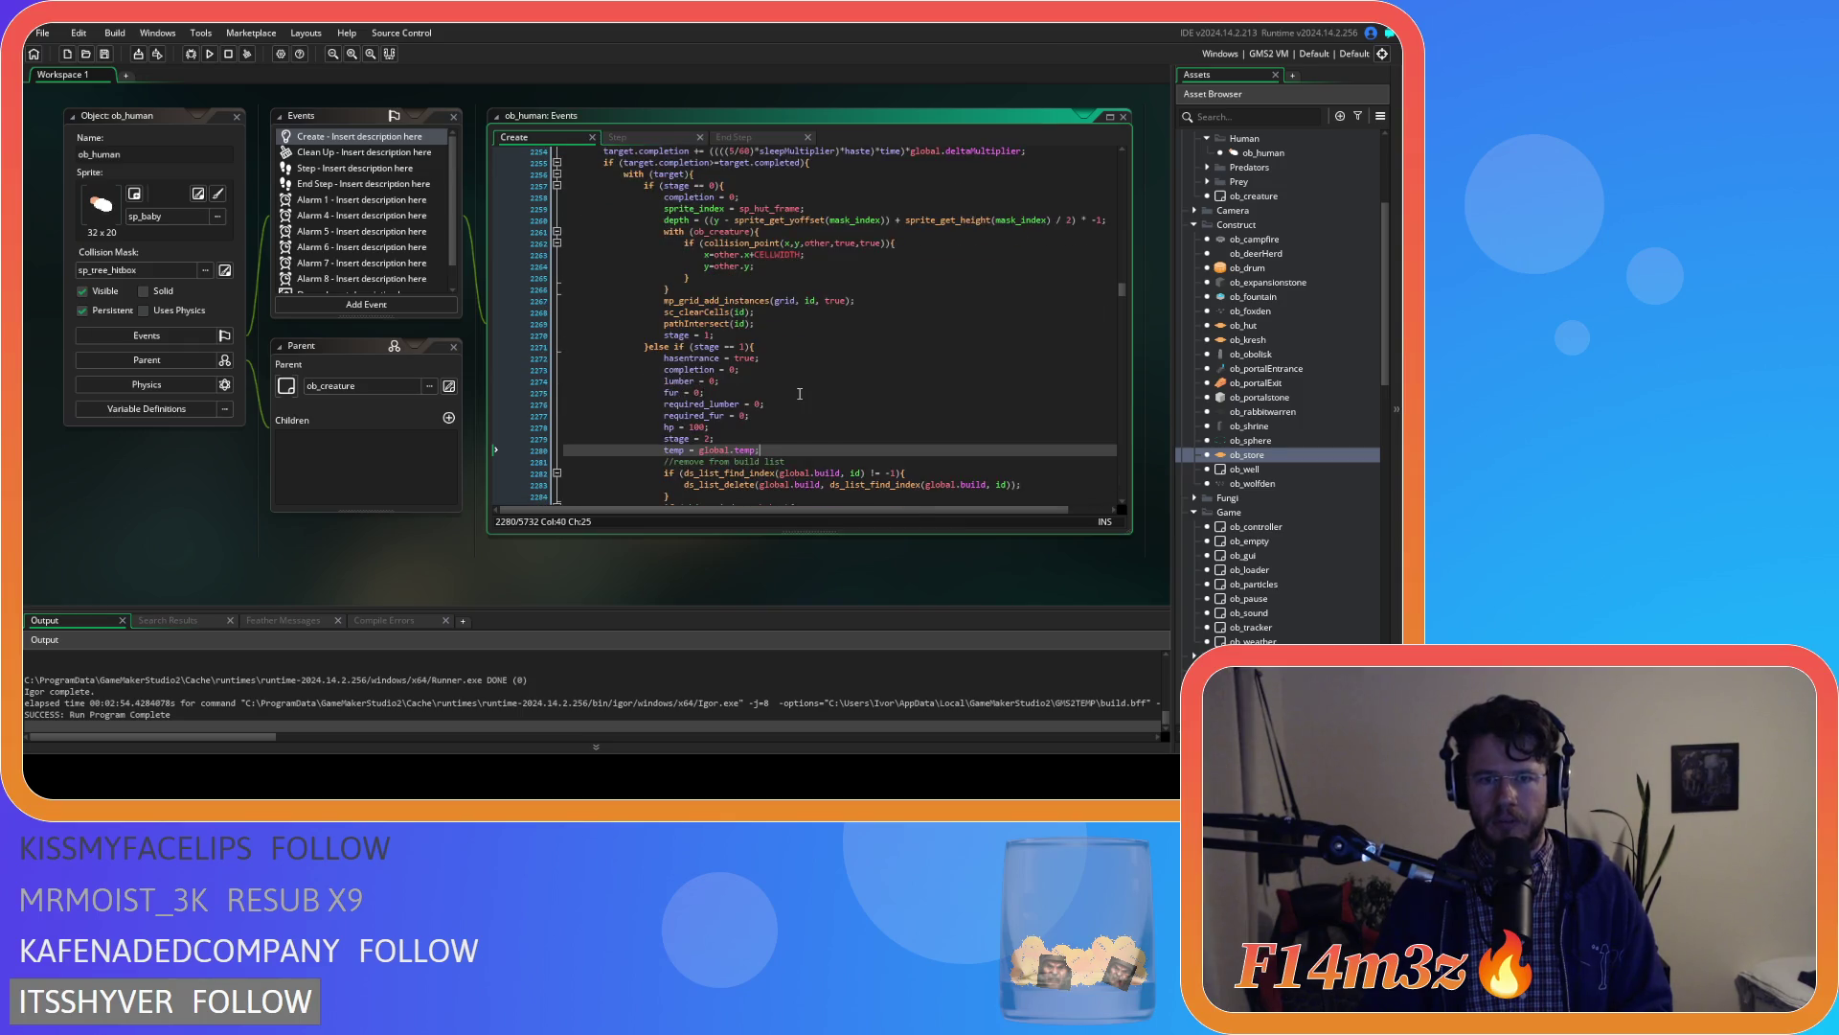
{"action": "scroll", "coordinate": [1303, 348], "scroll_direction": "up", "scroll_amount": 3}
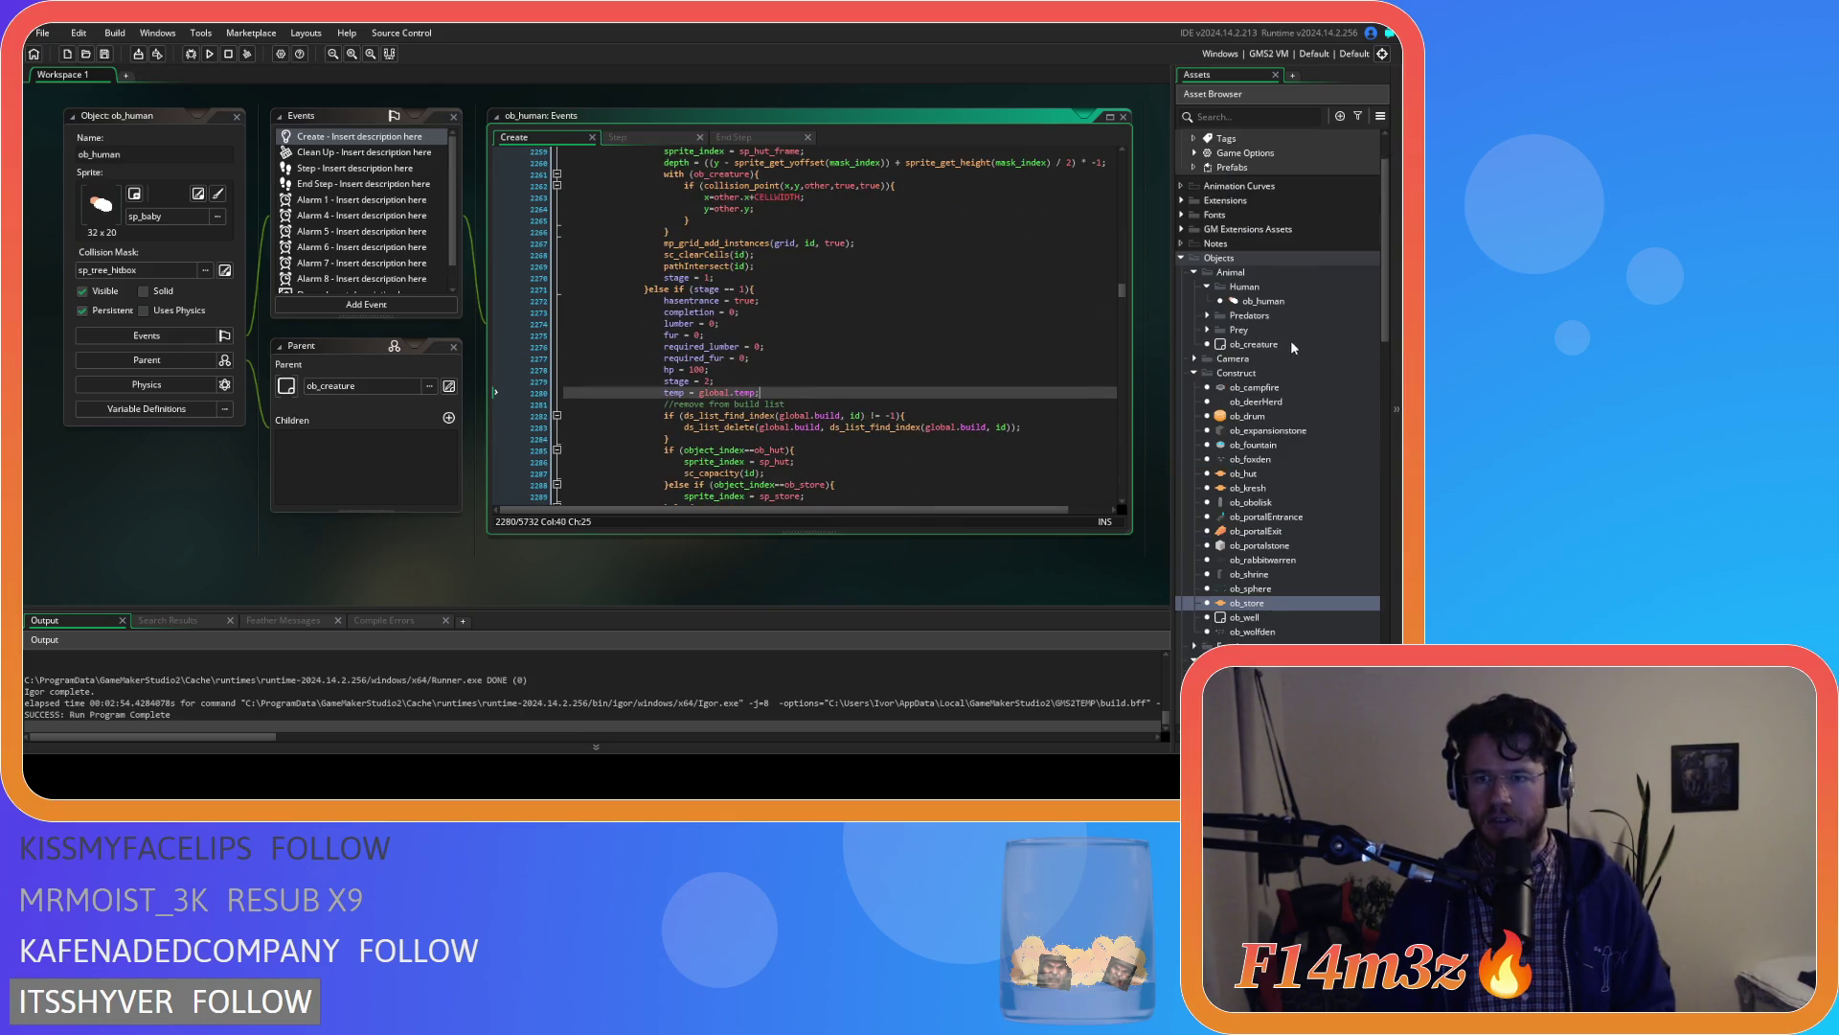
Change ob_hut's starting temp from global.temp to 0
{"action": "double_click", "coordinate": [1262, 471]}
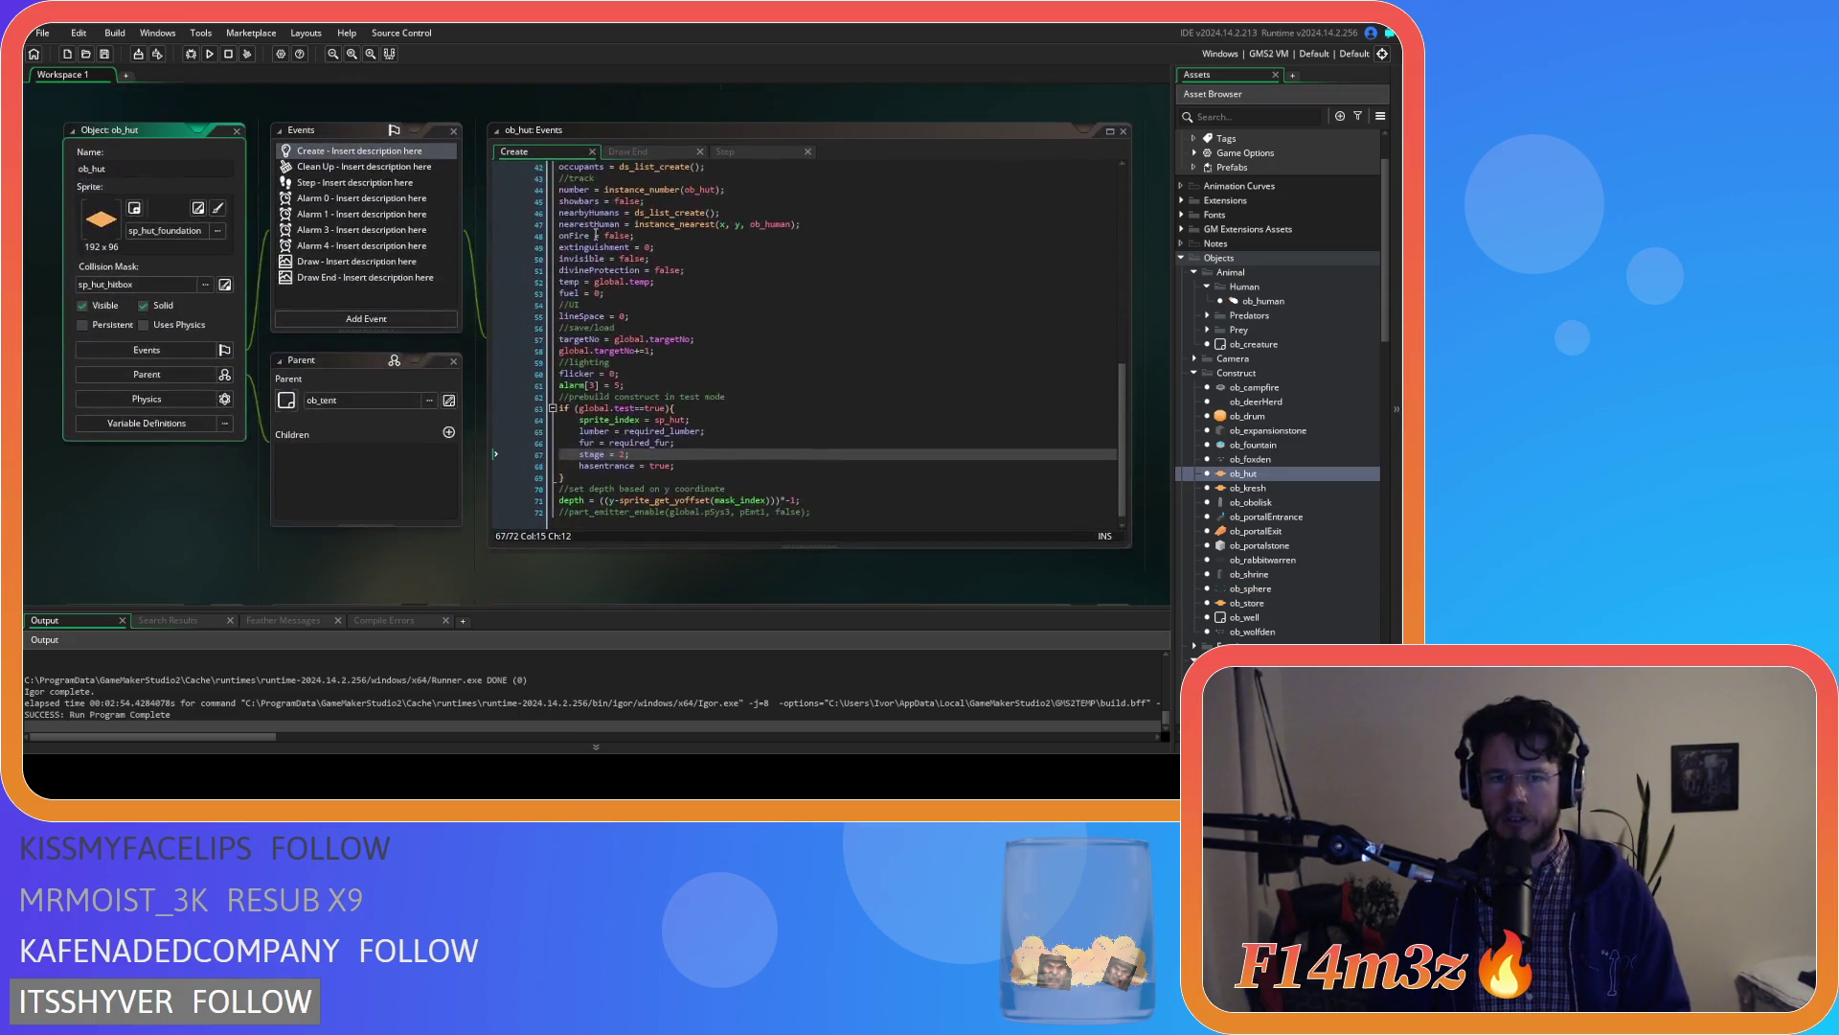
{"action": "scroll", "coordinate": [642, 376], "scroll_direction": "down", "scroll_amount": 1}
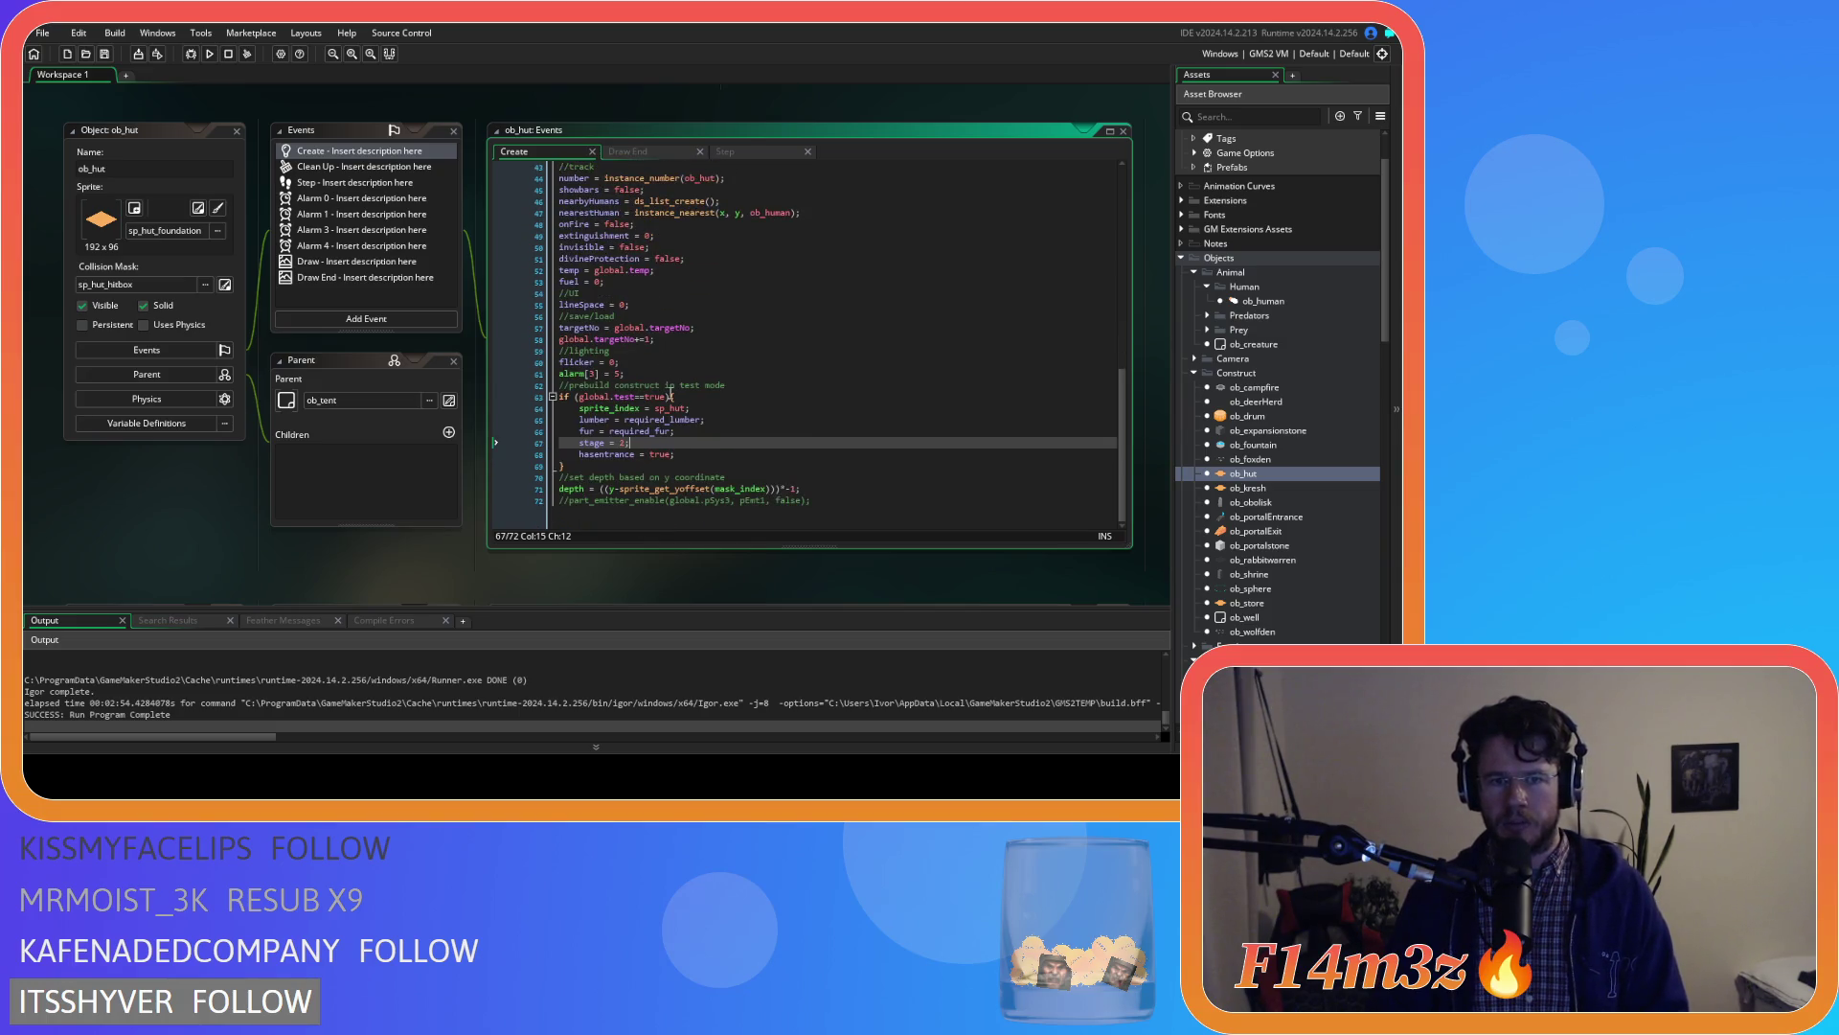
{"action": "scroll", "coordinate": [648, 338], "scroll_direction": "up", "scroll_amount": 5}
{"action": "left_click", "coordinate": [603, 327]}
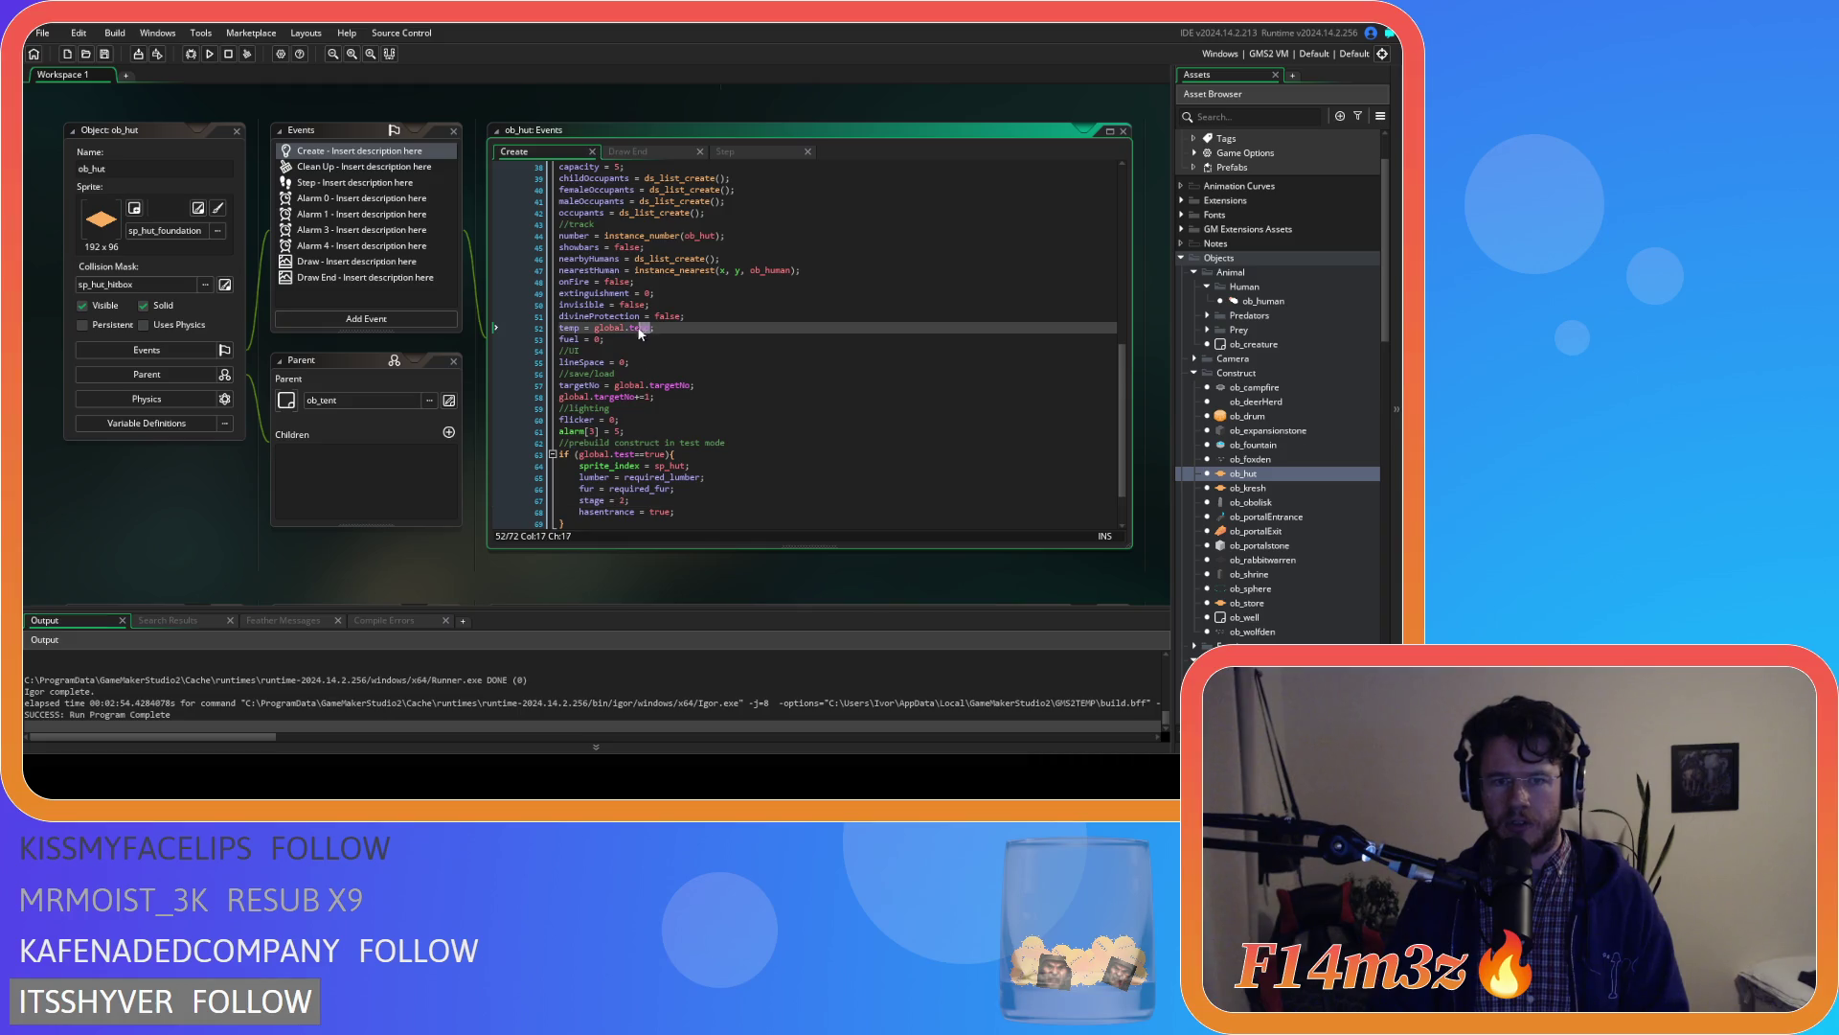
{"action": "type", "text": "0;"}
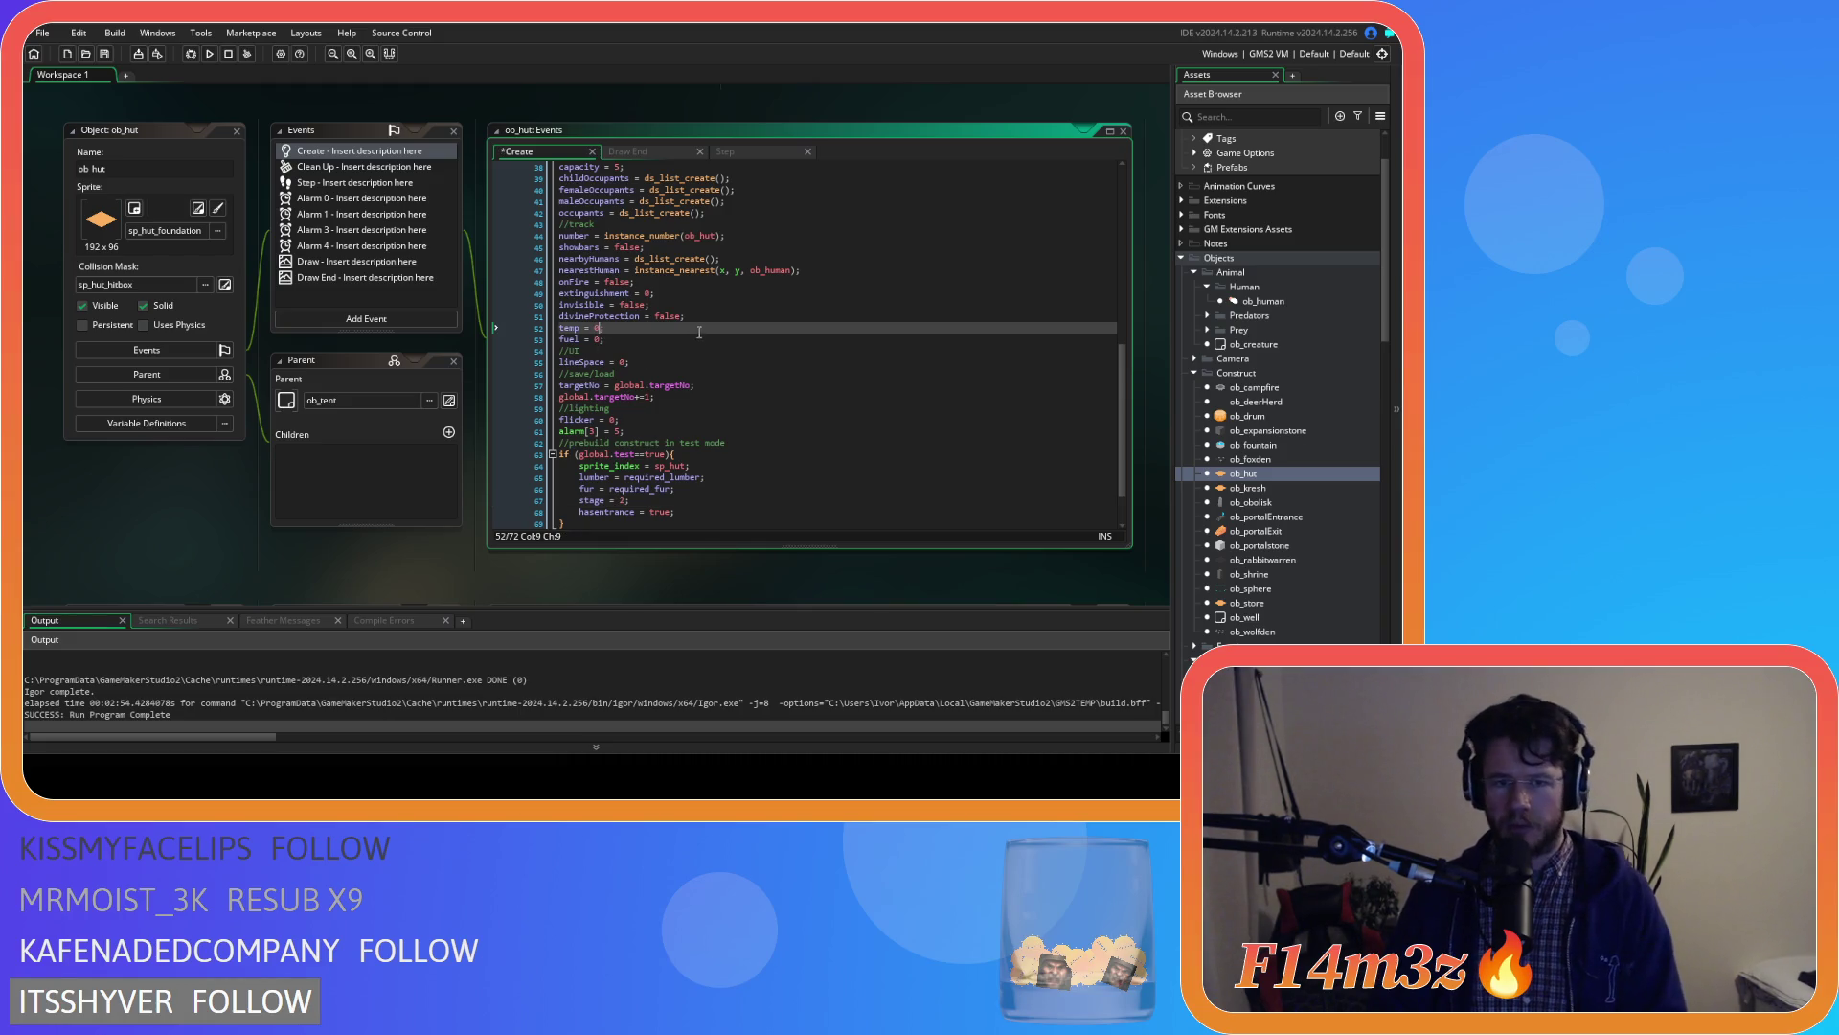
Replace global.temp with 0 on line 47 of ob_kresh's Create code
{"action": "double_click", "coordinate": [1261, 485]}
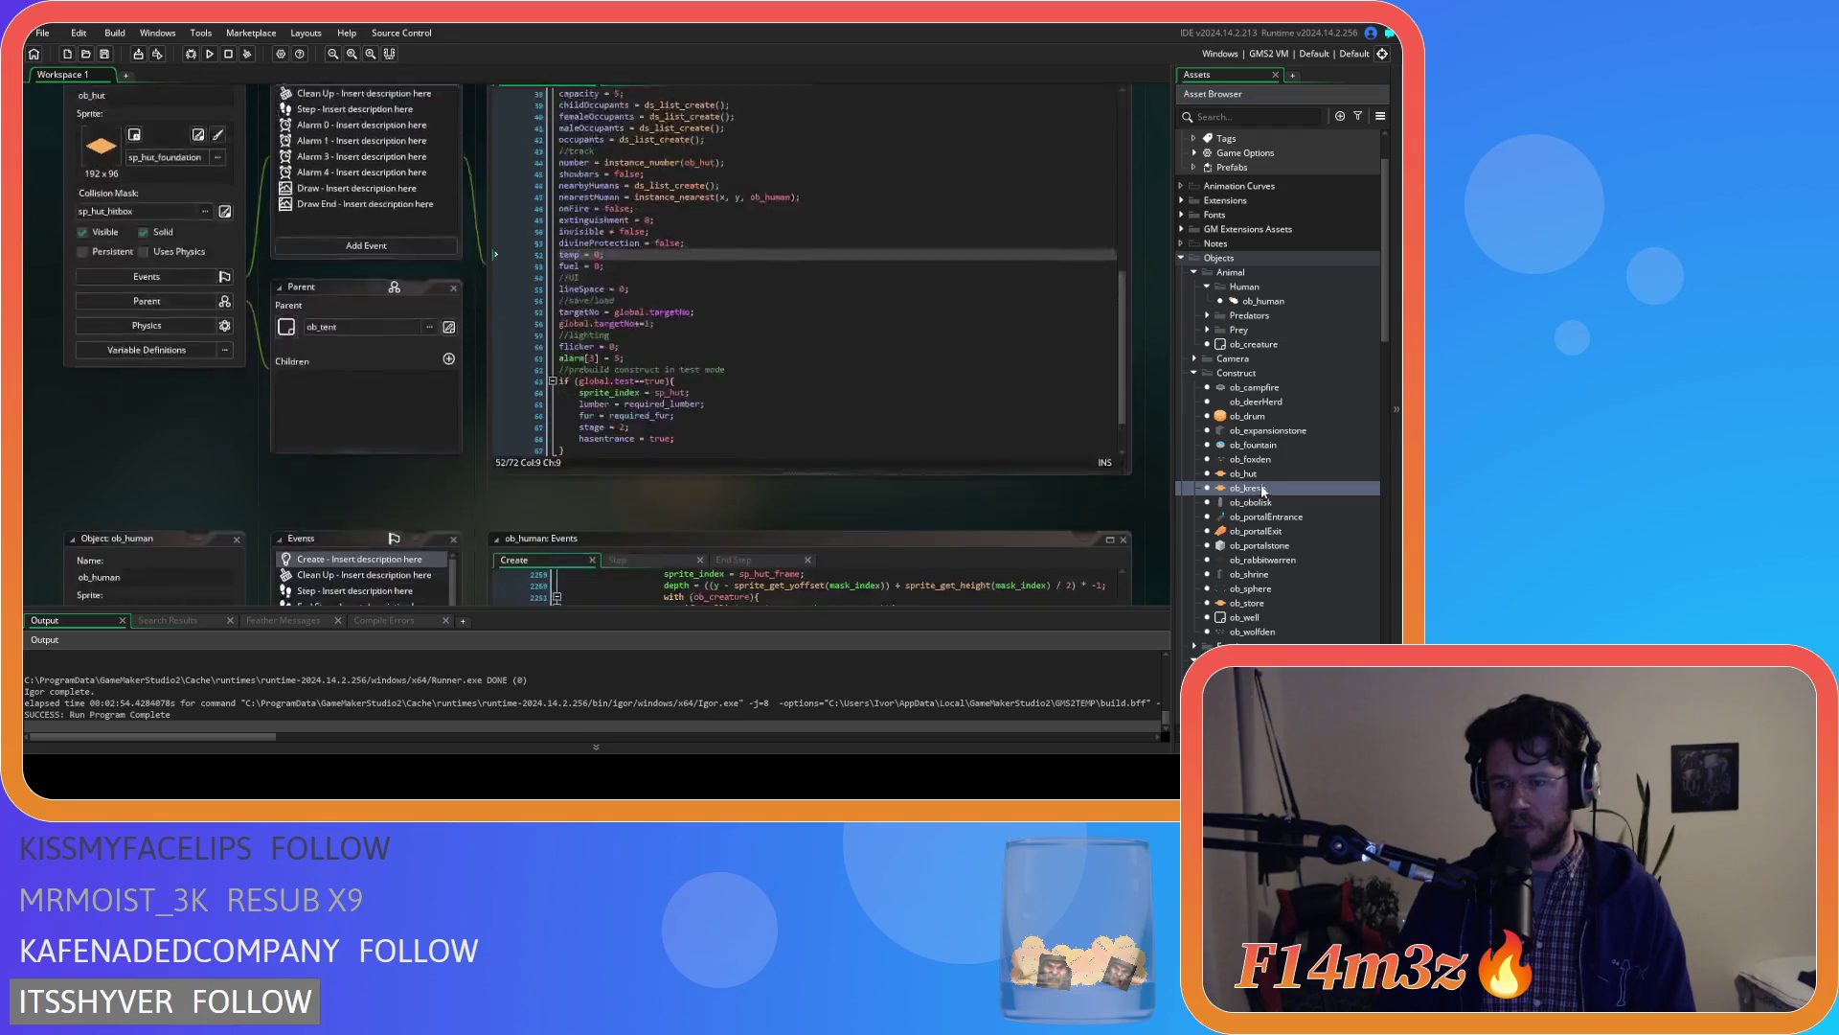
{"action": "scroll", "coordinate": [627, 298], "scroll_direction": "down", "scroll_amount": 10}
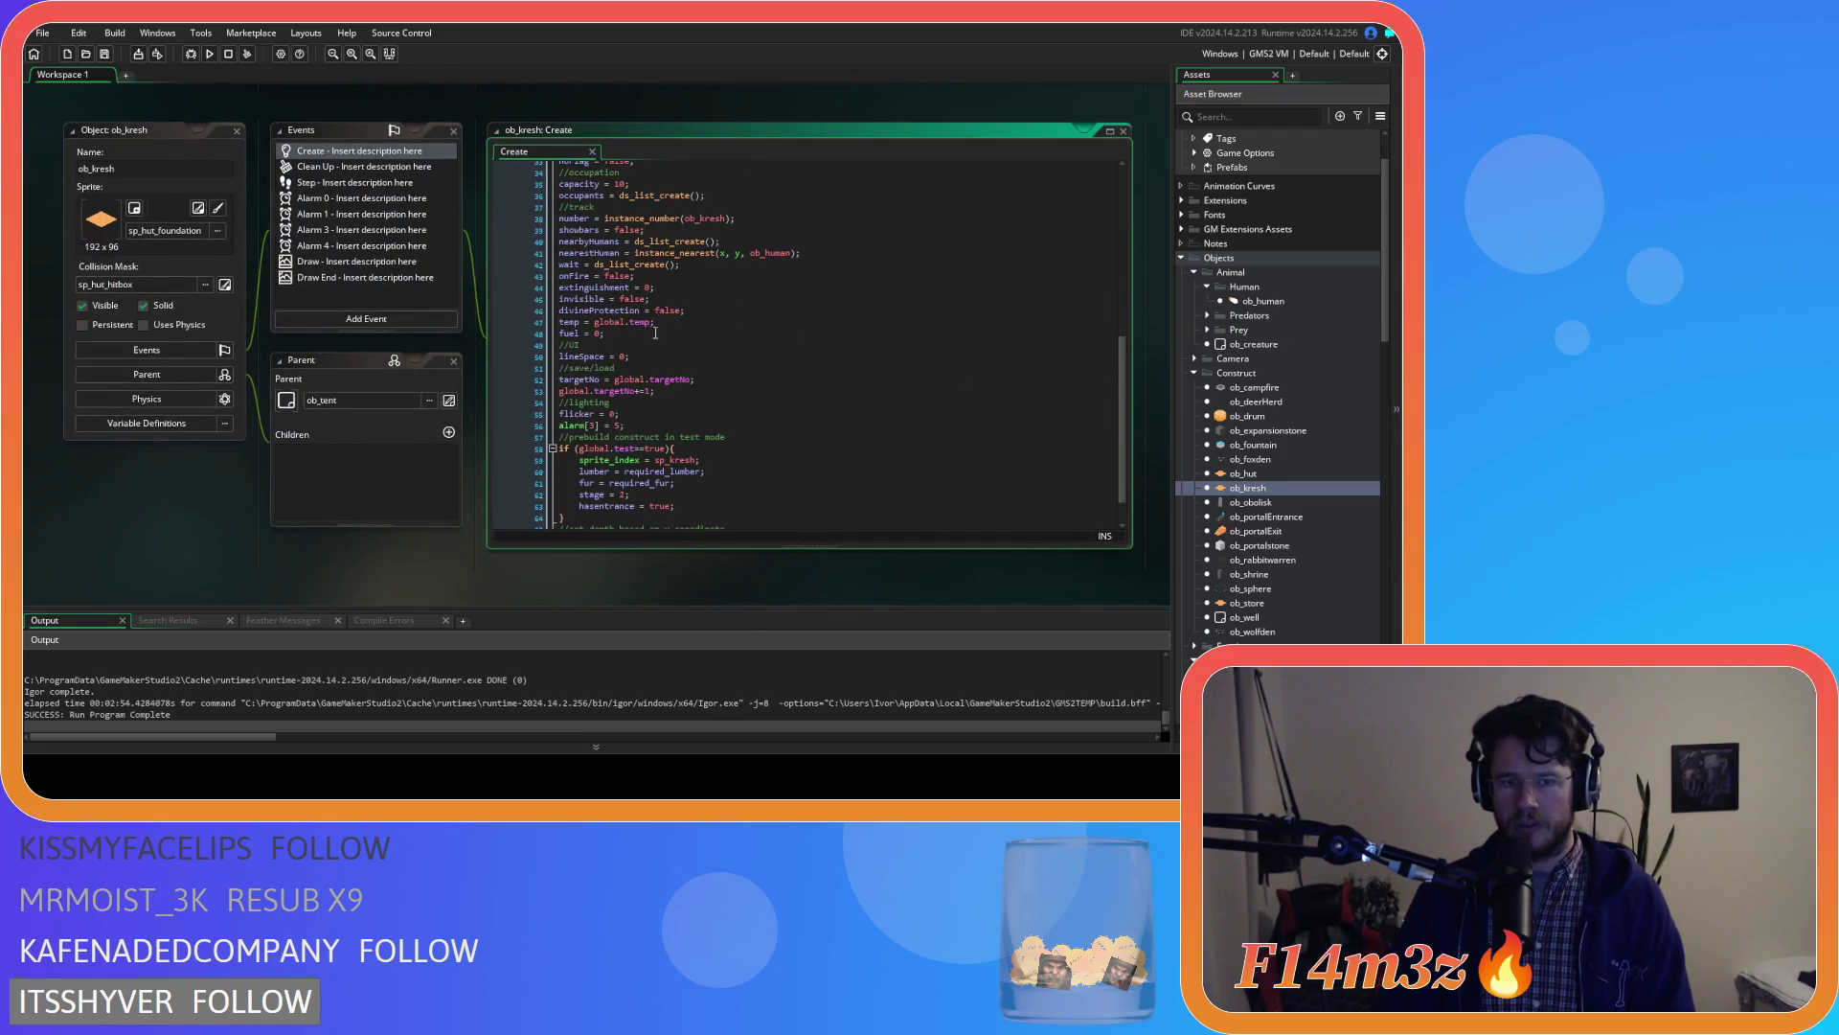
{"action": "left_click_drag", "start_coordinate": [654, 323], "coordinate": [594, 323]}
{"action": "type", "text": "0;"}
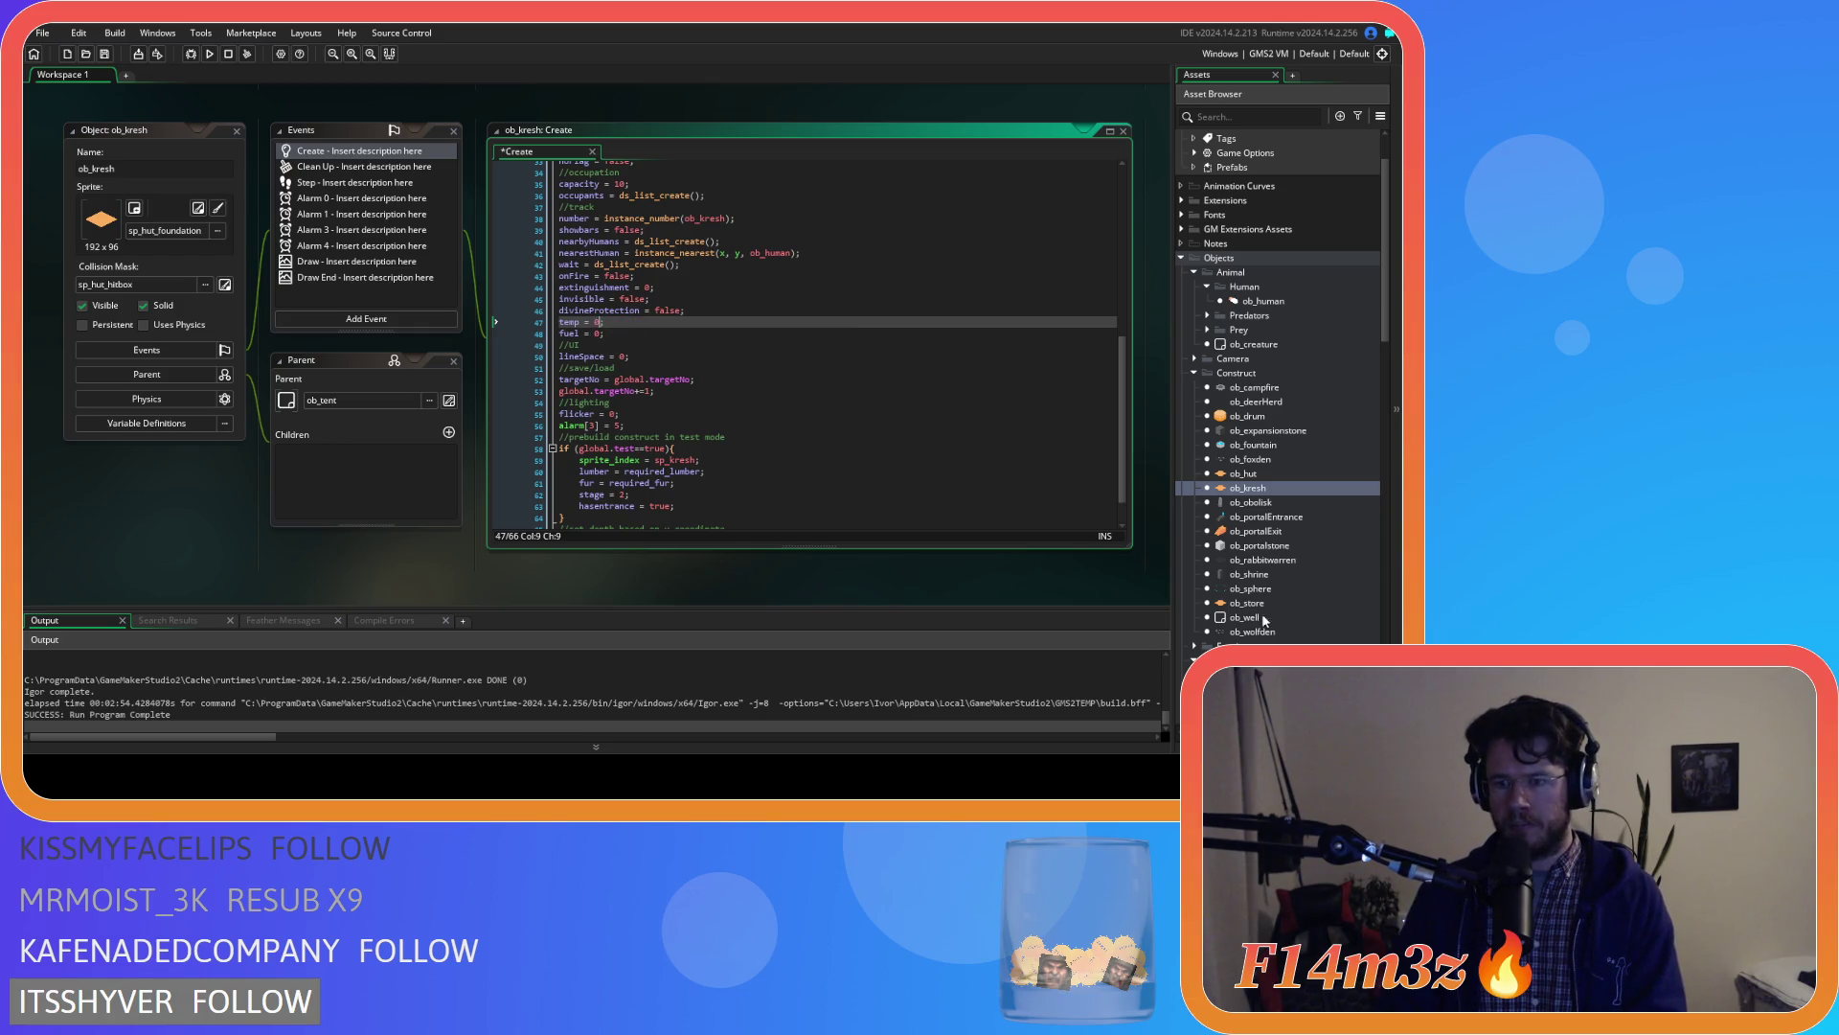
Set ob_store's Create-event temp line to temp = 0
{"action": "double_click", "coordinate": [1250, 602]}
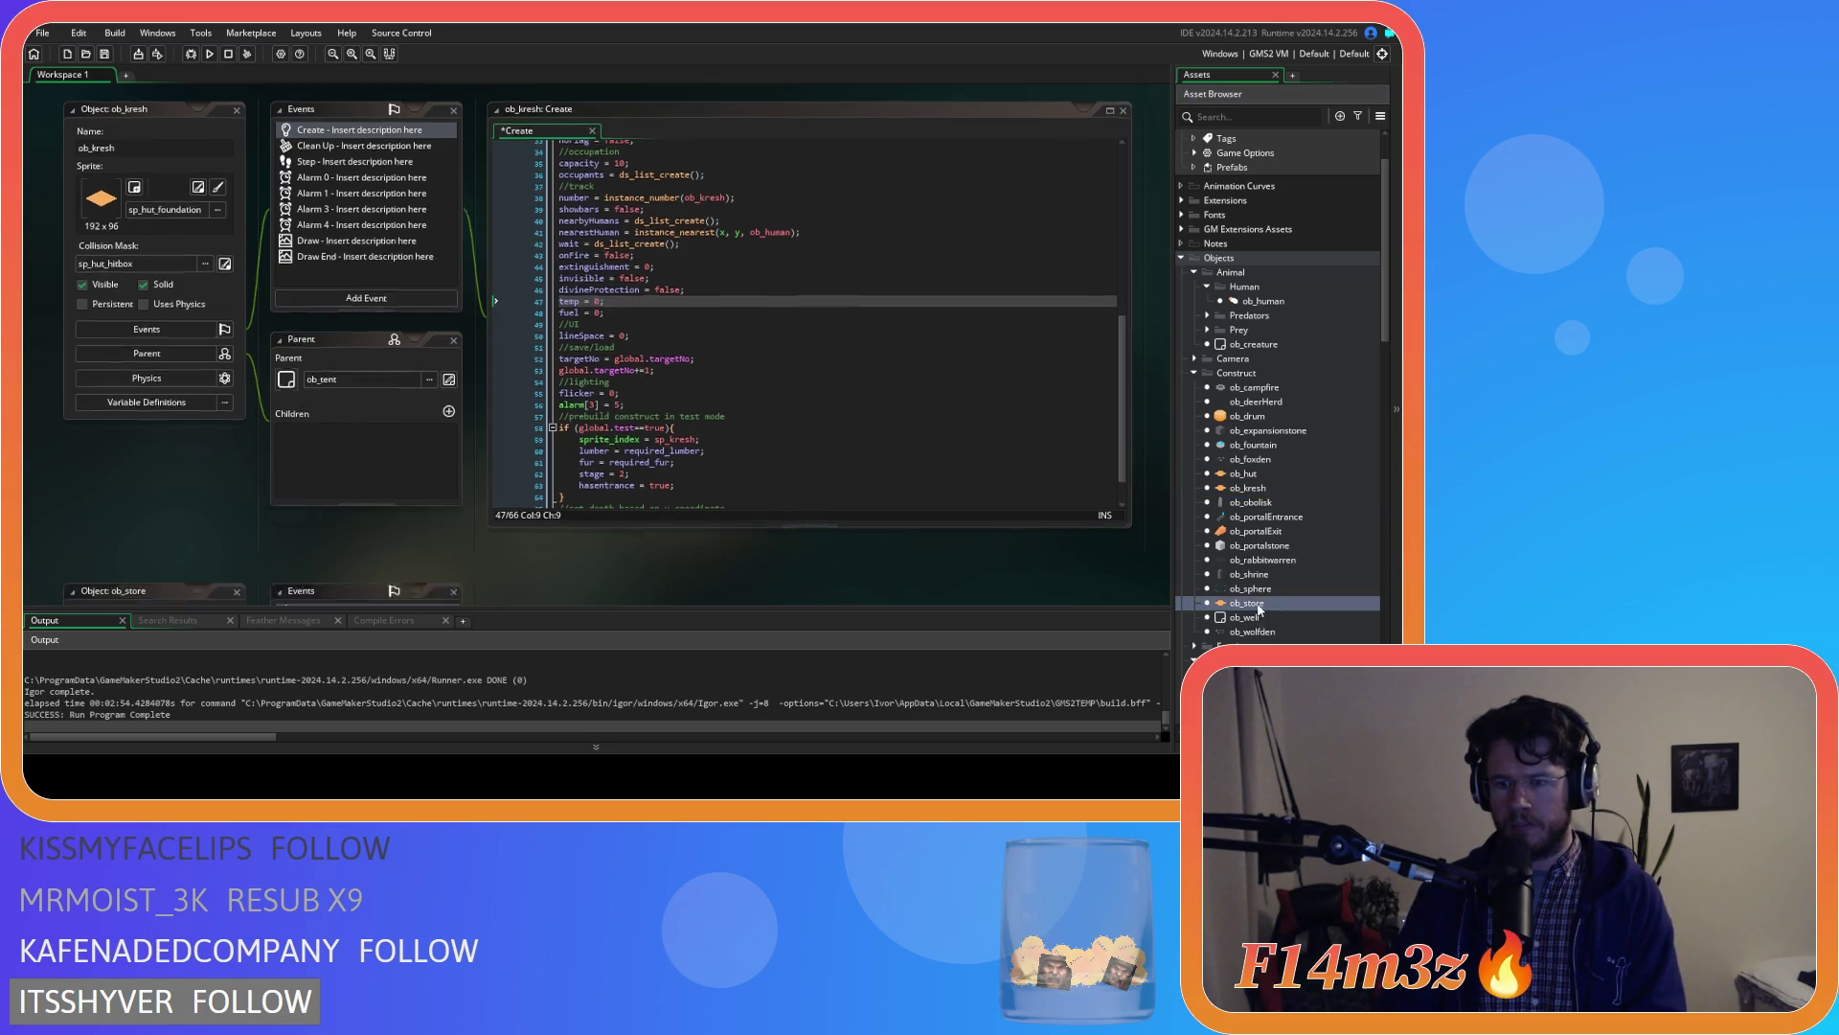
{"action": "scroll", "coordinate": [651, 346], "scroll_direction": "down", "scroll_amount": 10}
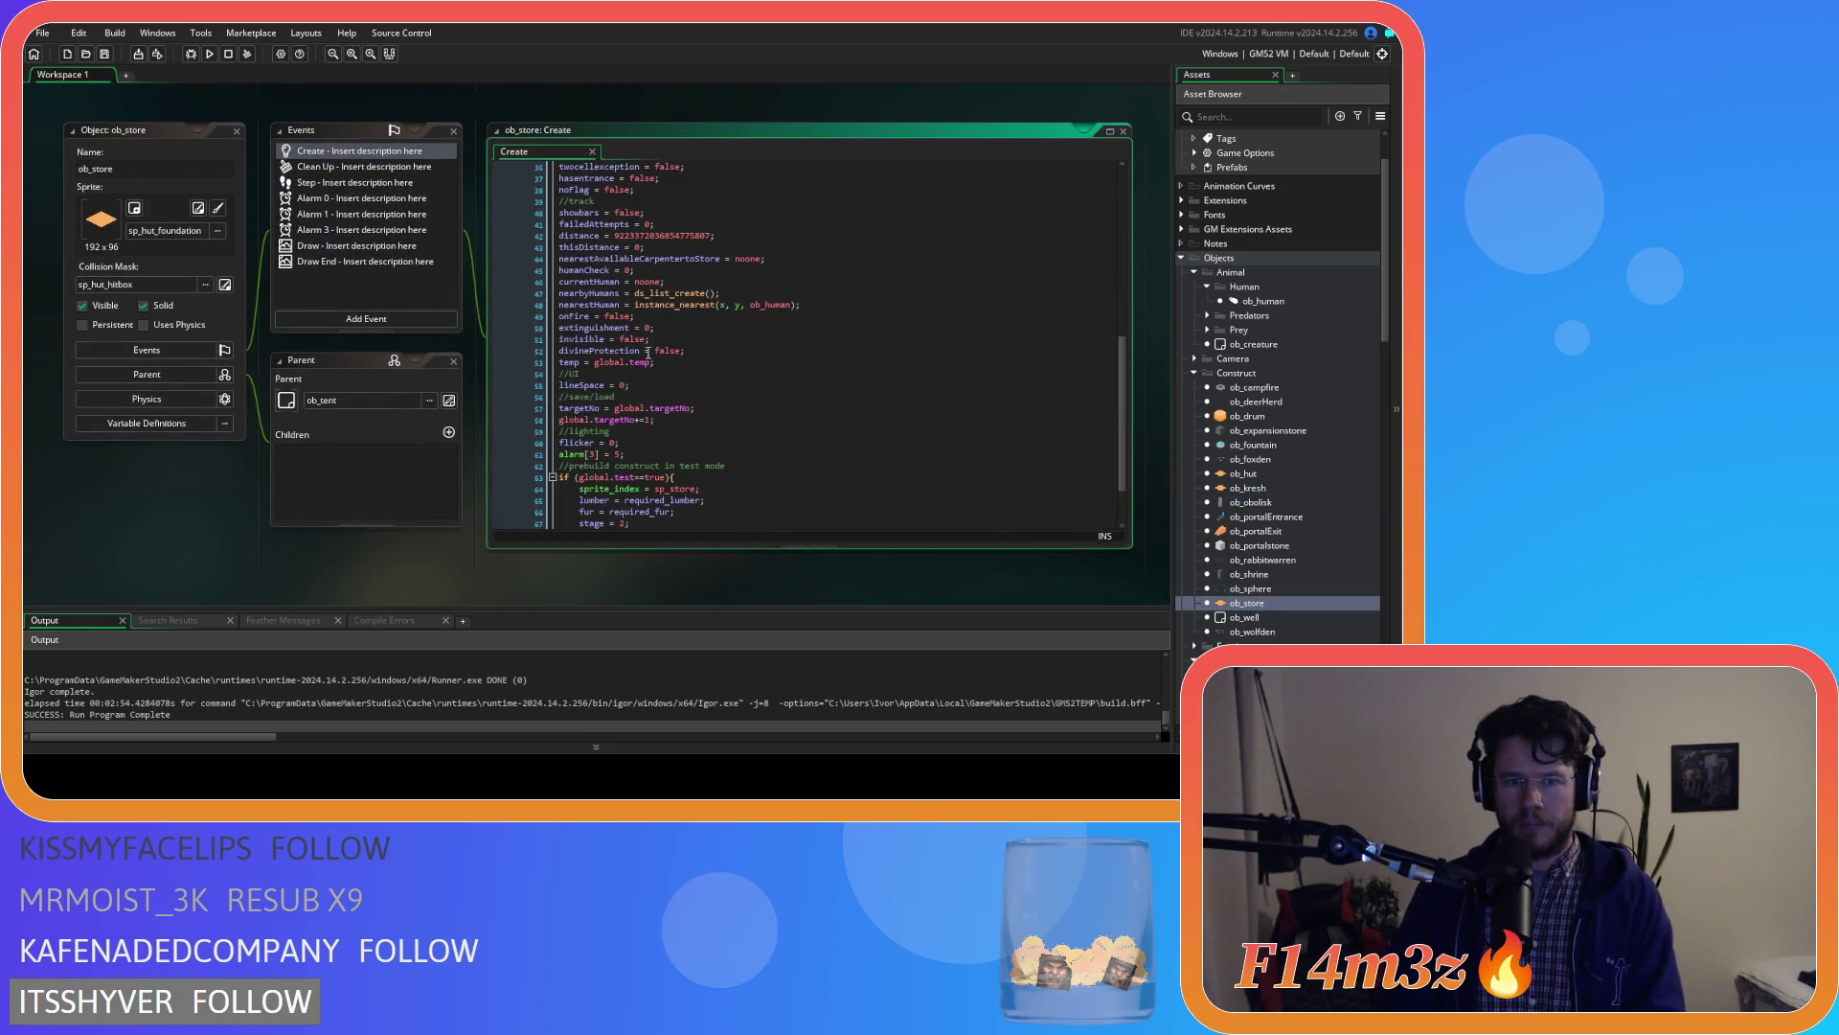
{"action": "left_click_drag", "start_coordinate": [651, 362], "coordinate": [596, 370]}
{"action": "scroll", "coordinate": [435, 301], "scroll_direction": "up", "scroll_amount": 5}
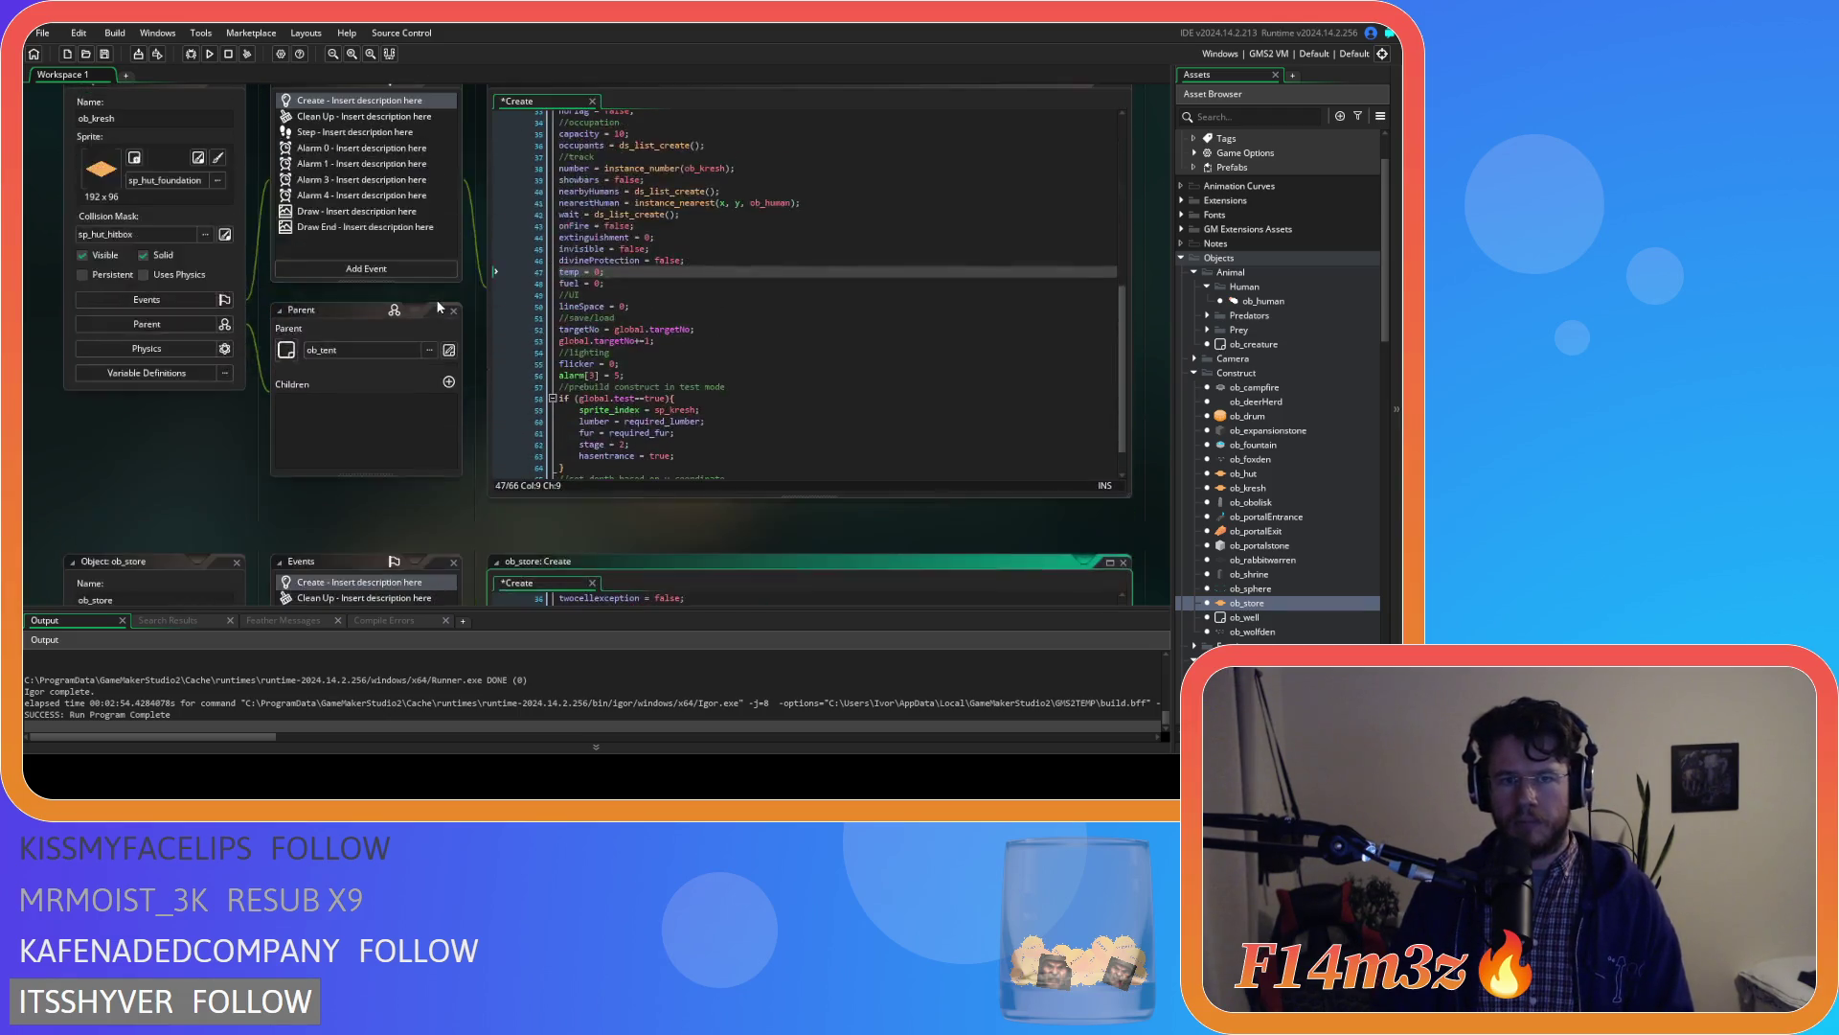
{"action": "scroll", "coordinate": [437, 299], "scroll_direction": "down", "scroll_amount": 5}
{"action": "left_click", "coordinate": [706, 407]}
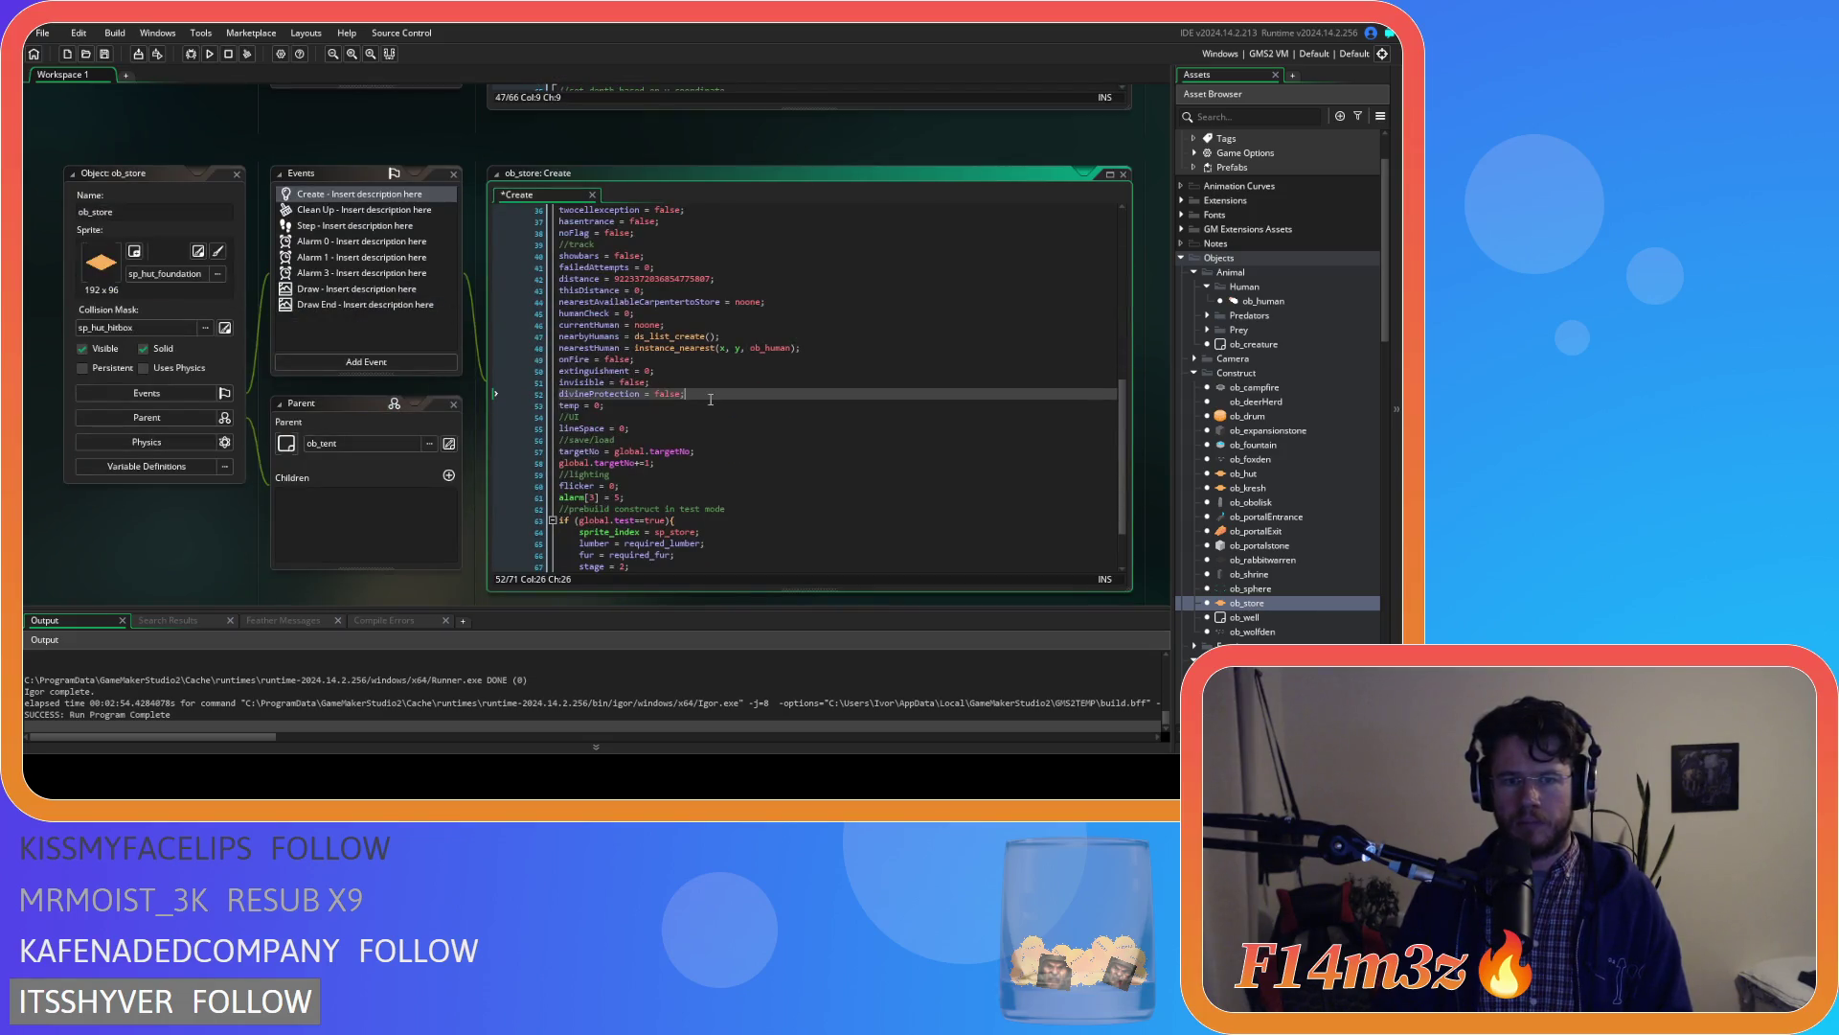
{"action": "left_click", "coordinate": [706, 407]}
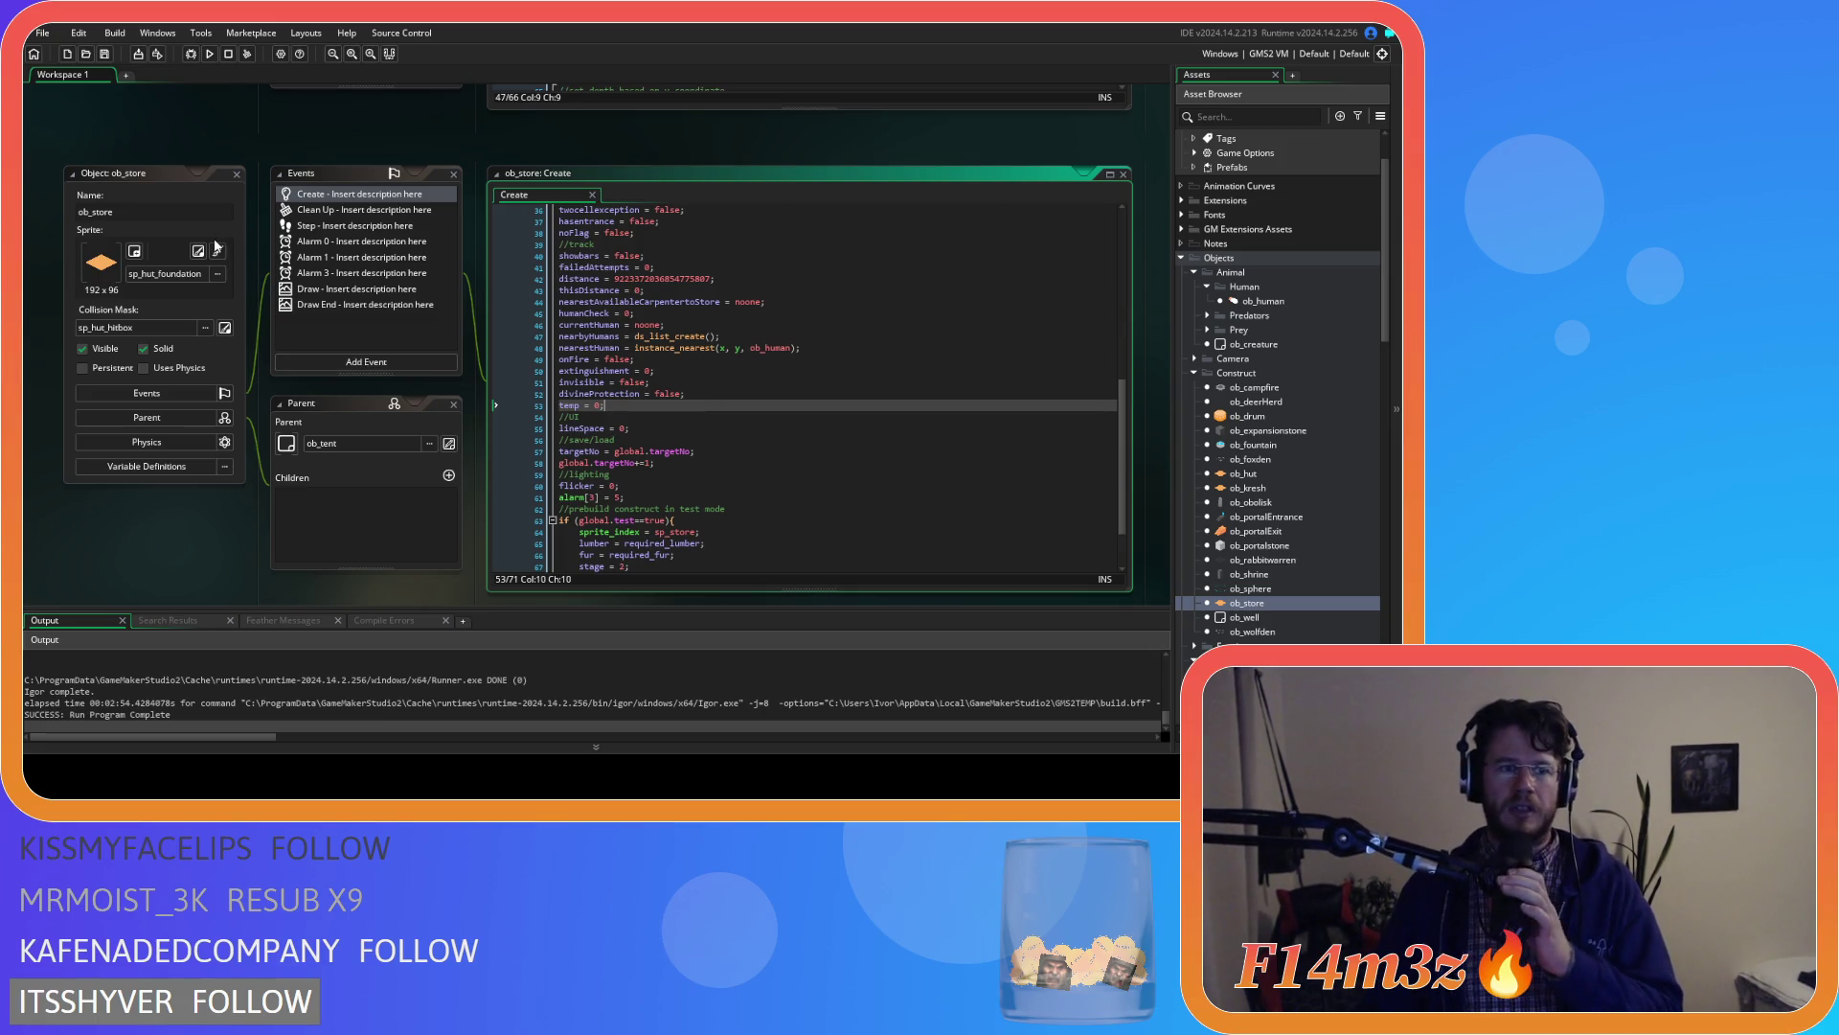
{"action": "scroll", "coordinate": [278, 476], "scroll_direction": "up", "scroll_amount": 3}
Close the ob_human editors and bring the sc_internalTemp script window into view
{"action": "scroll", "coordinate": [274, 467], "scroll_direction": "down", "scroll_amount": 2}
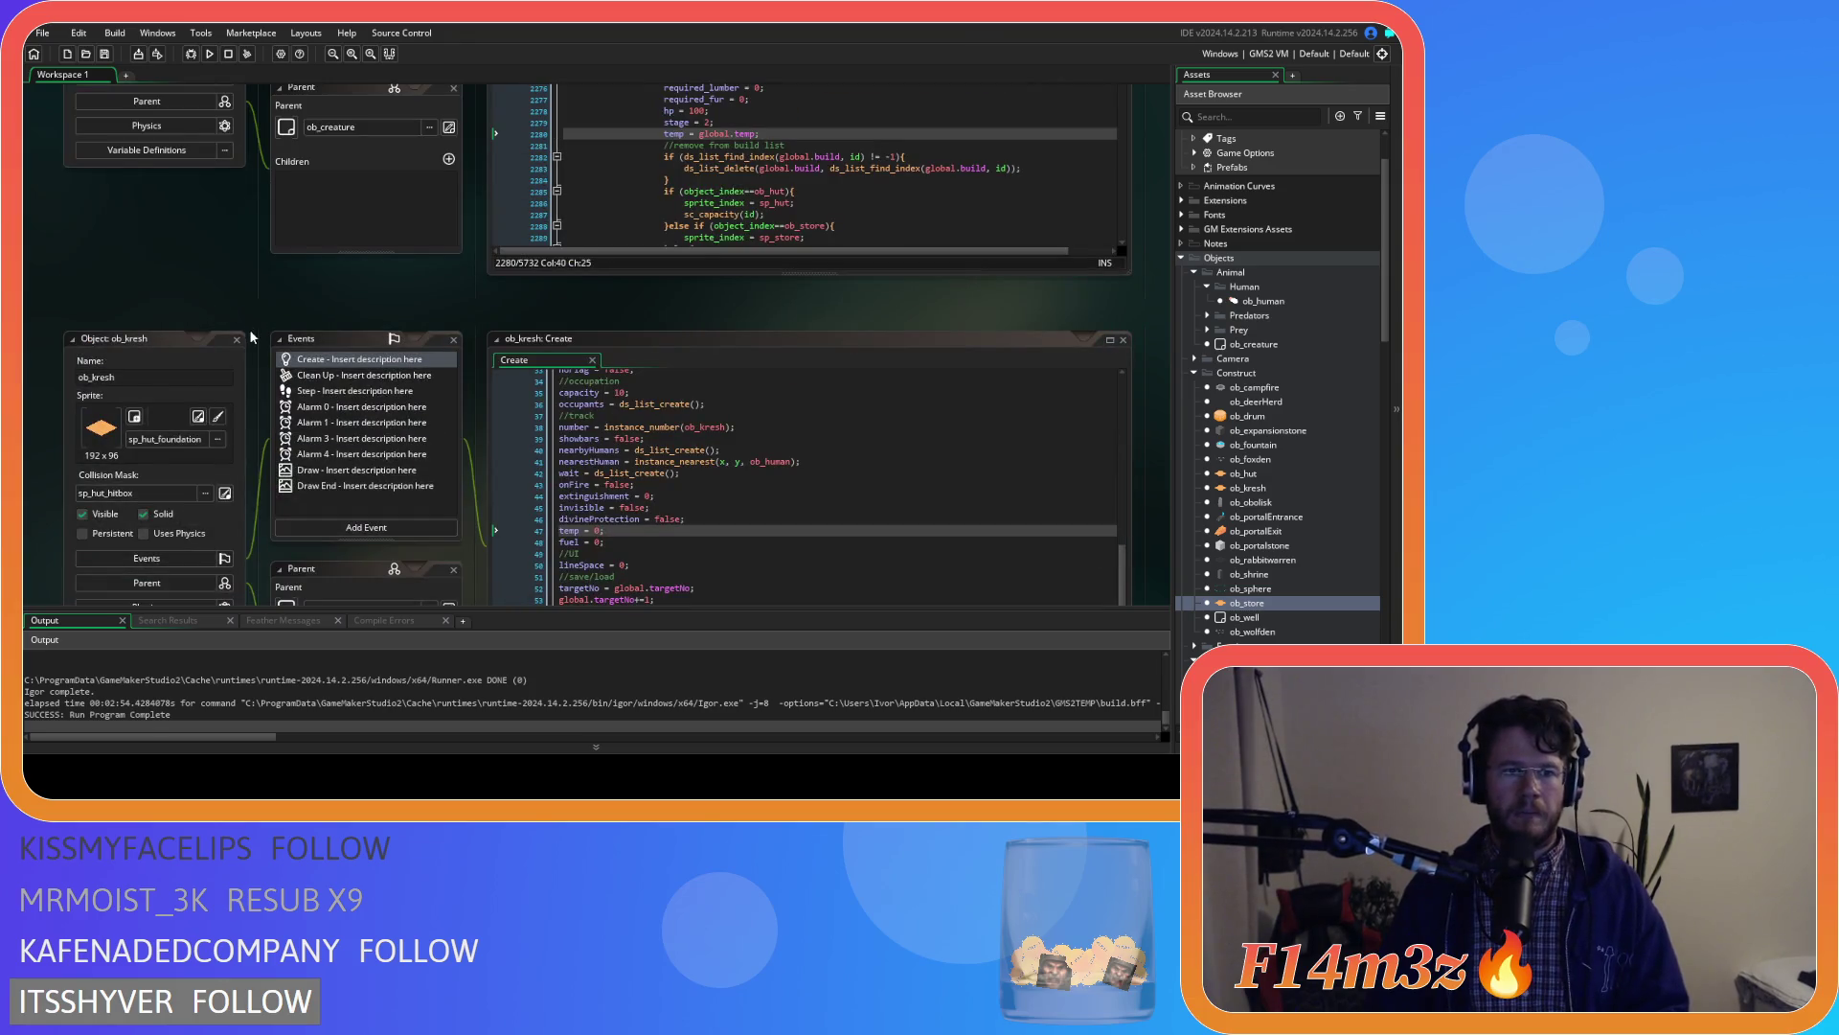
{"action": "scroll", "coordinate": [238, 341], "scroll_direction": "down", "scroll_amount": 2}
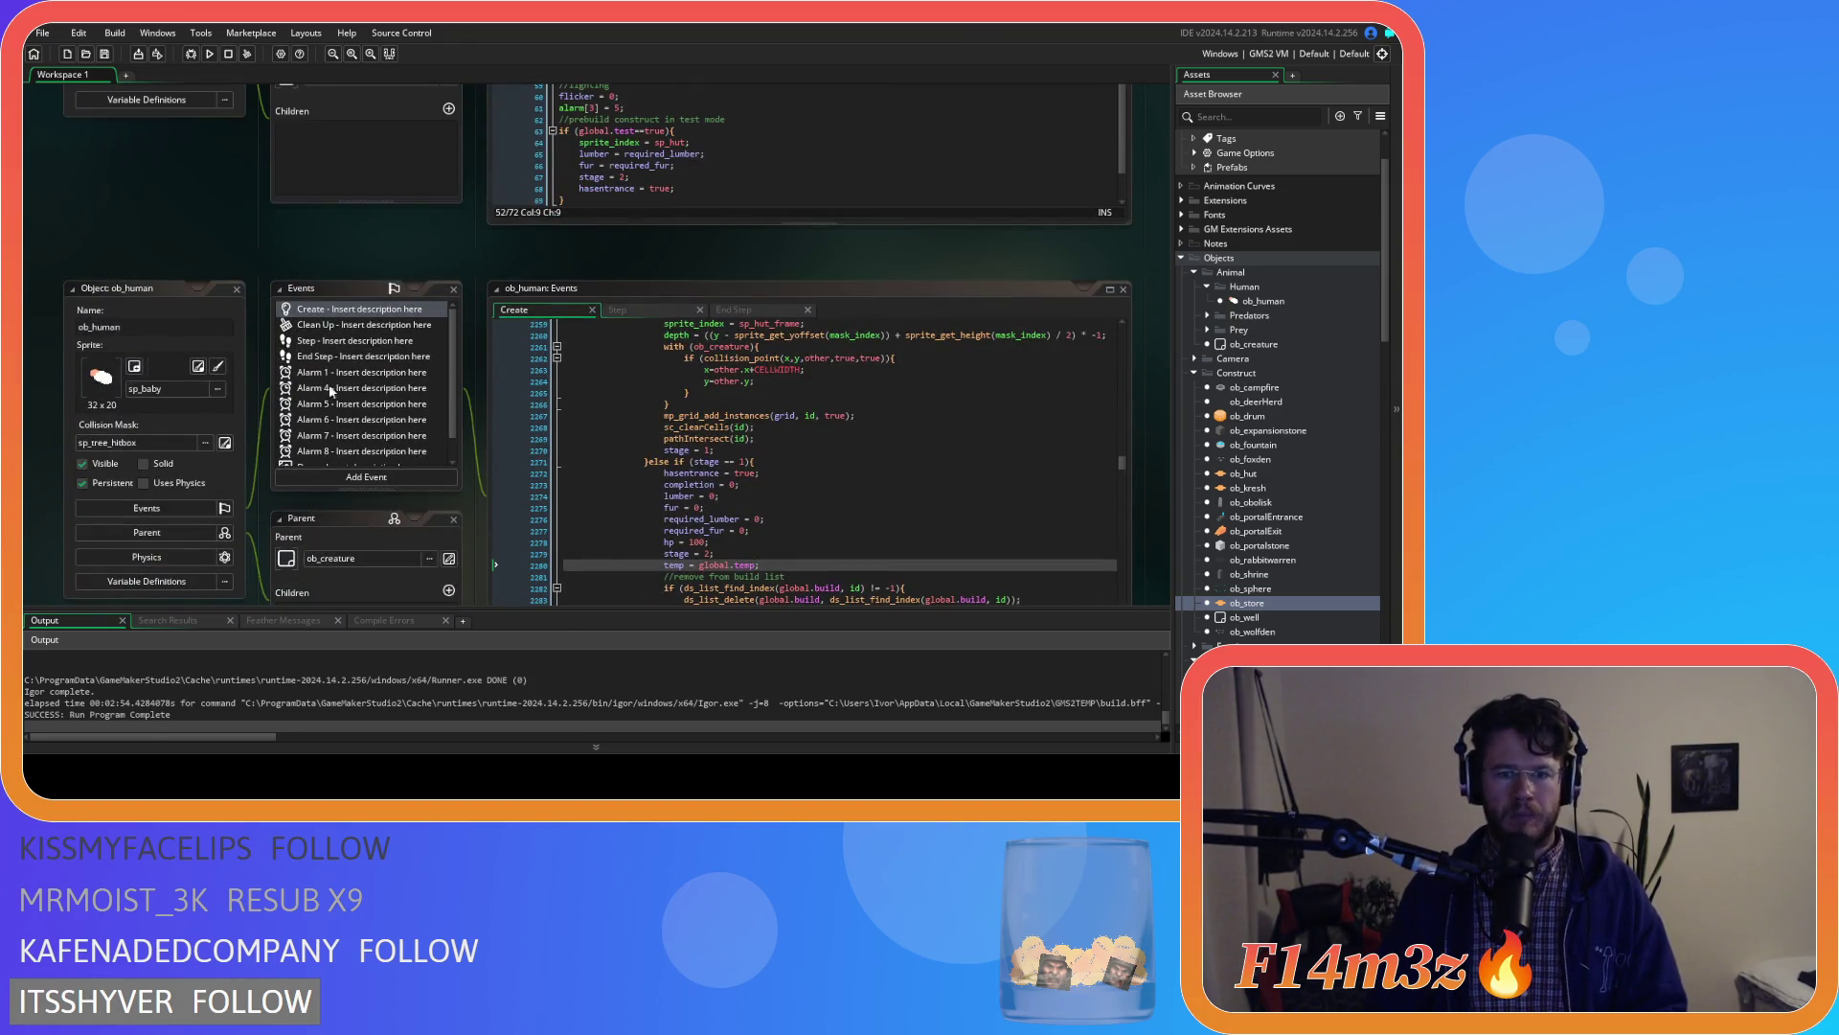
{"action": "left_click", "coordinate": [236, 288]}
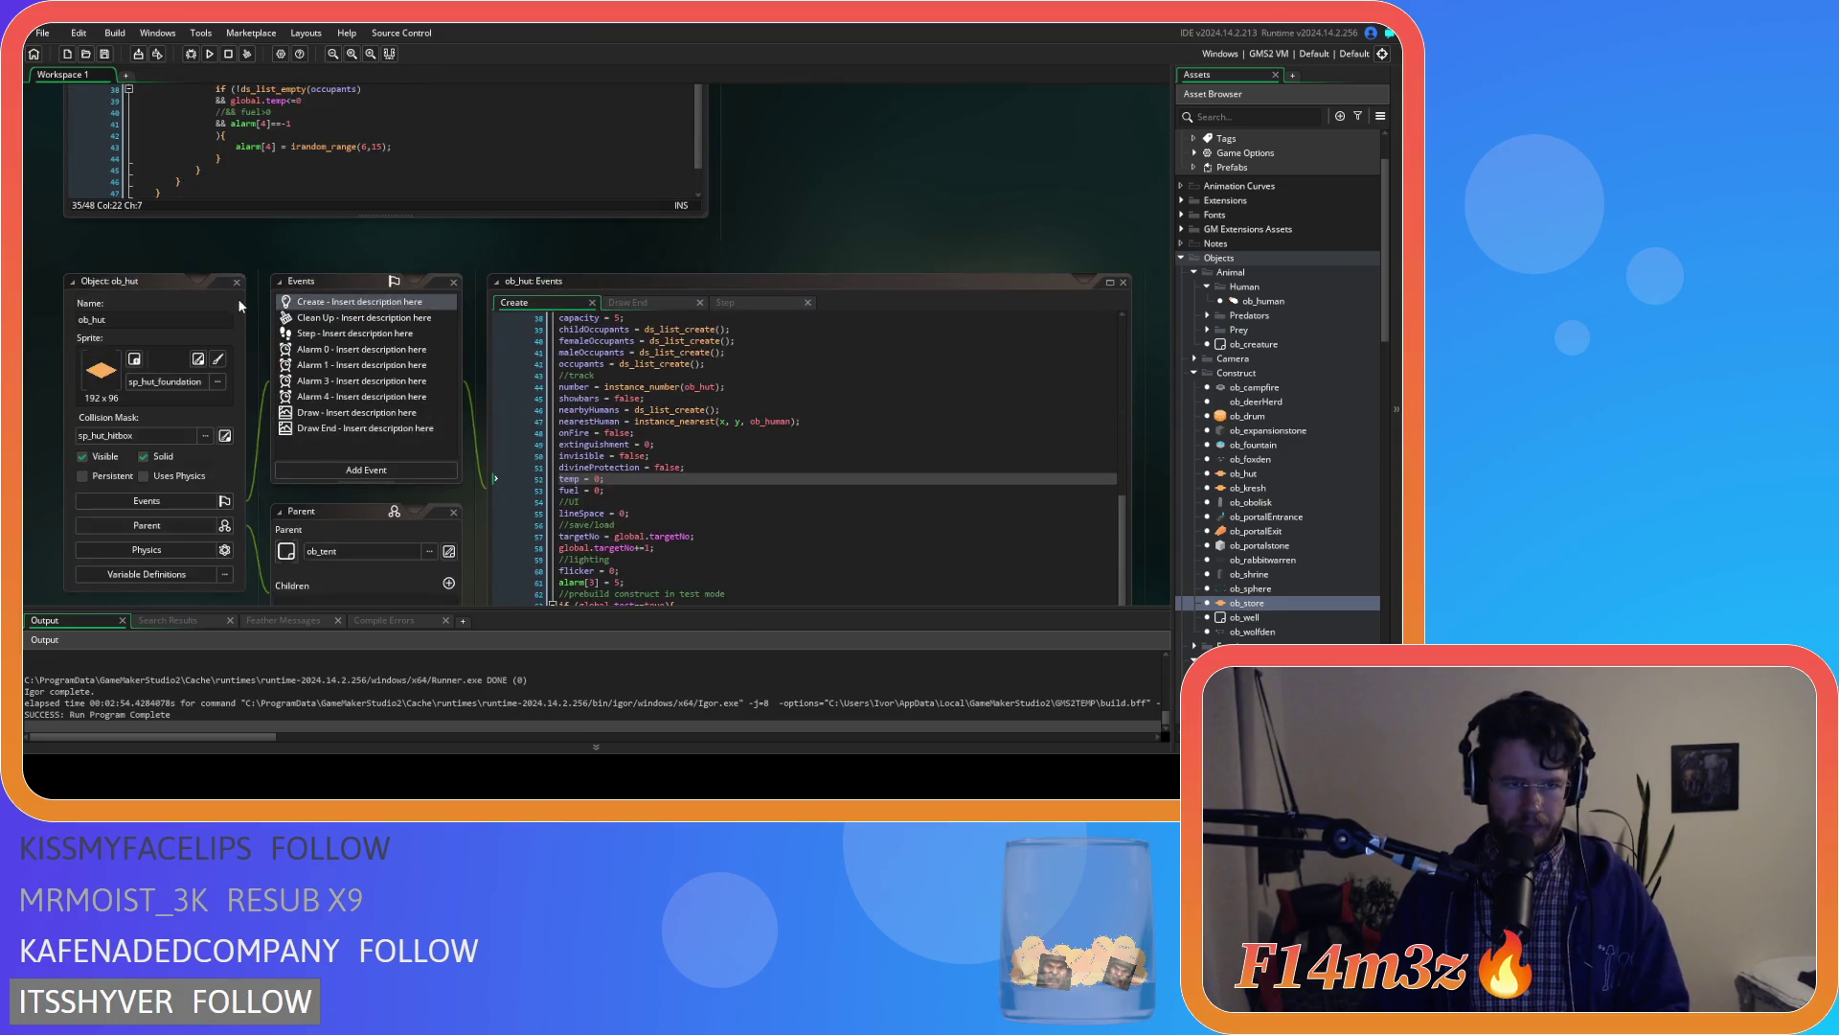
{"action": "scroll", "coordinate": [247, 476], "scroll_direction": "up", "scroll_amount": 2}
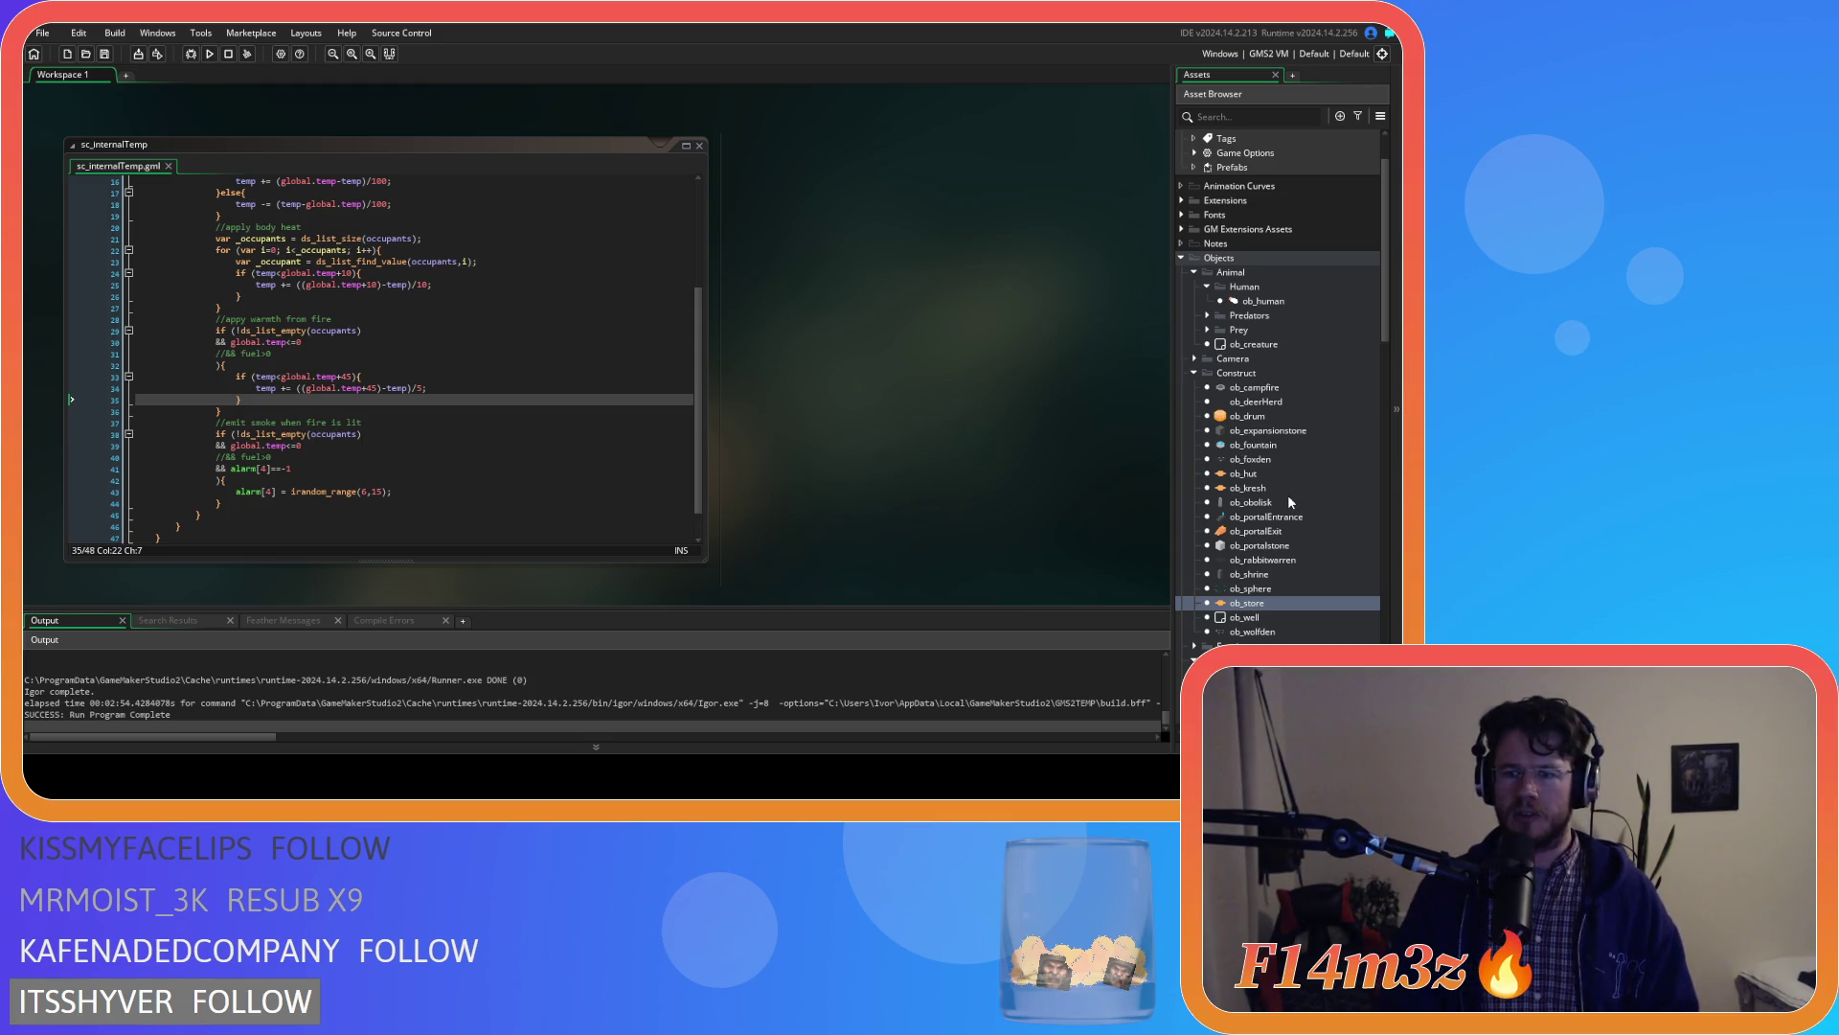
{"action": "scroll", "coordinate": [1289, 497], "scroll_direction": "down", "scroll_amount": 2}
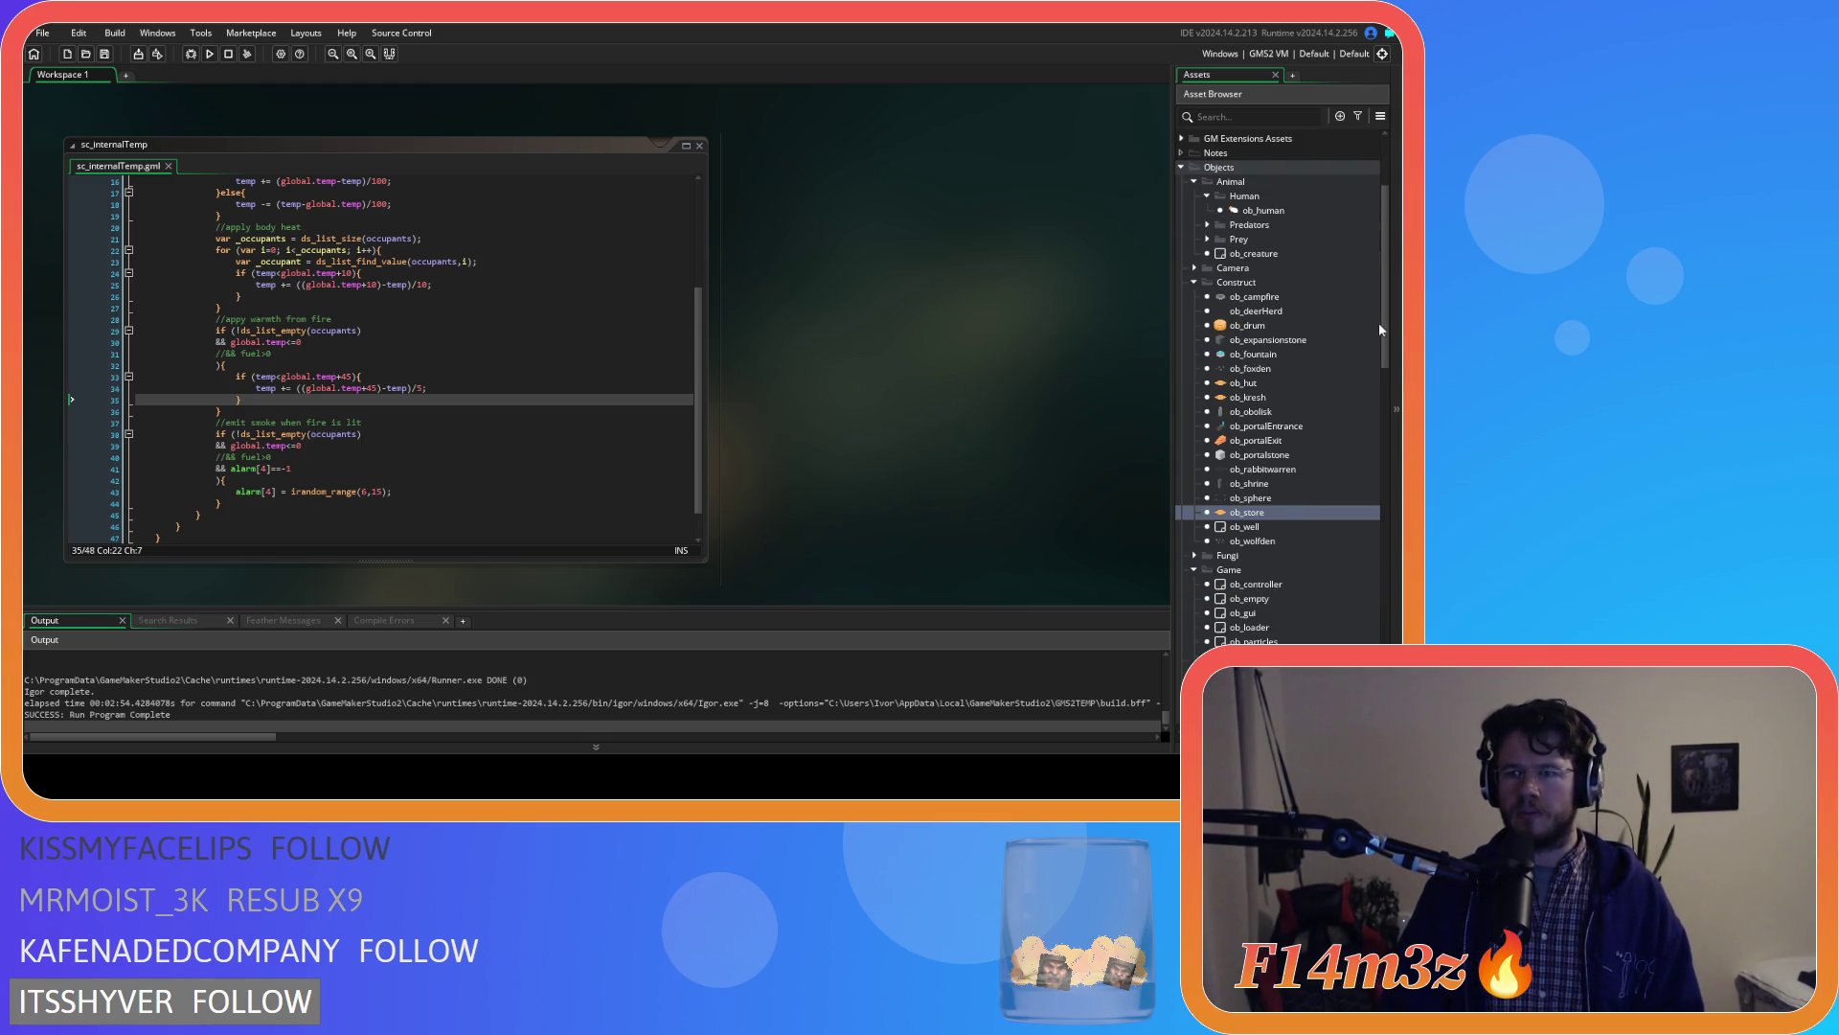
{"action": "mouse_move", "coordinate": [1388, 325]}
{"action": "left_mouse_down"}
{"action": "mouse_move", "coordinate": [1389, 418]}
{"action": "mouse_move", "coordinate": [1400, 340]}
{"action": "left_mouse_up"}
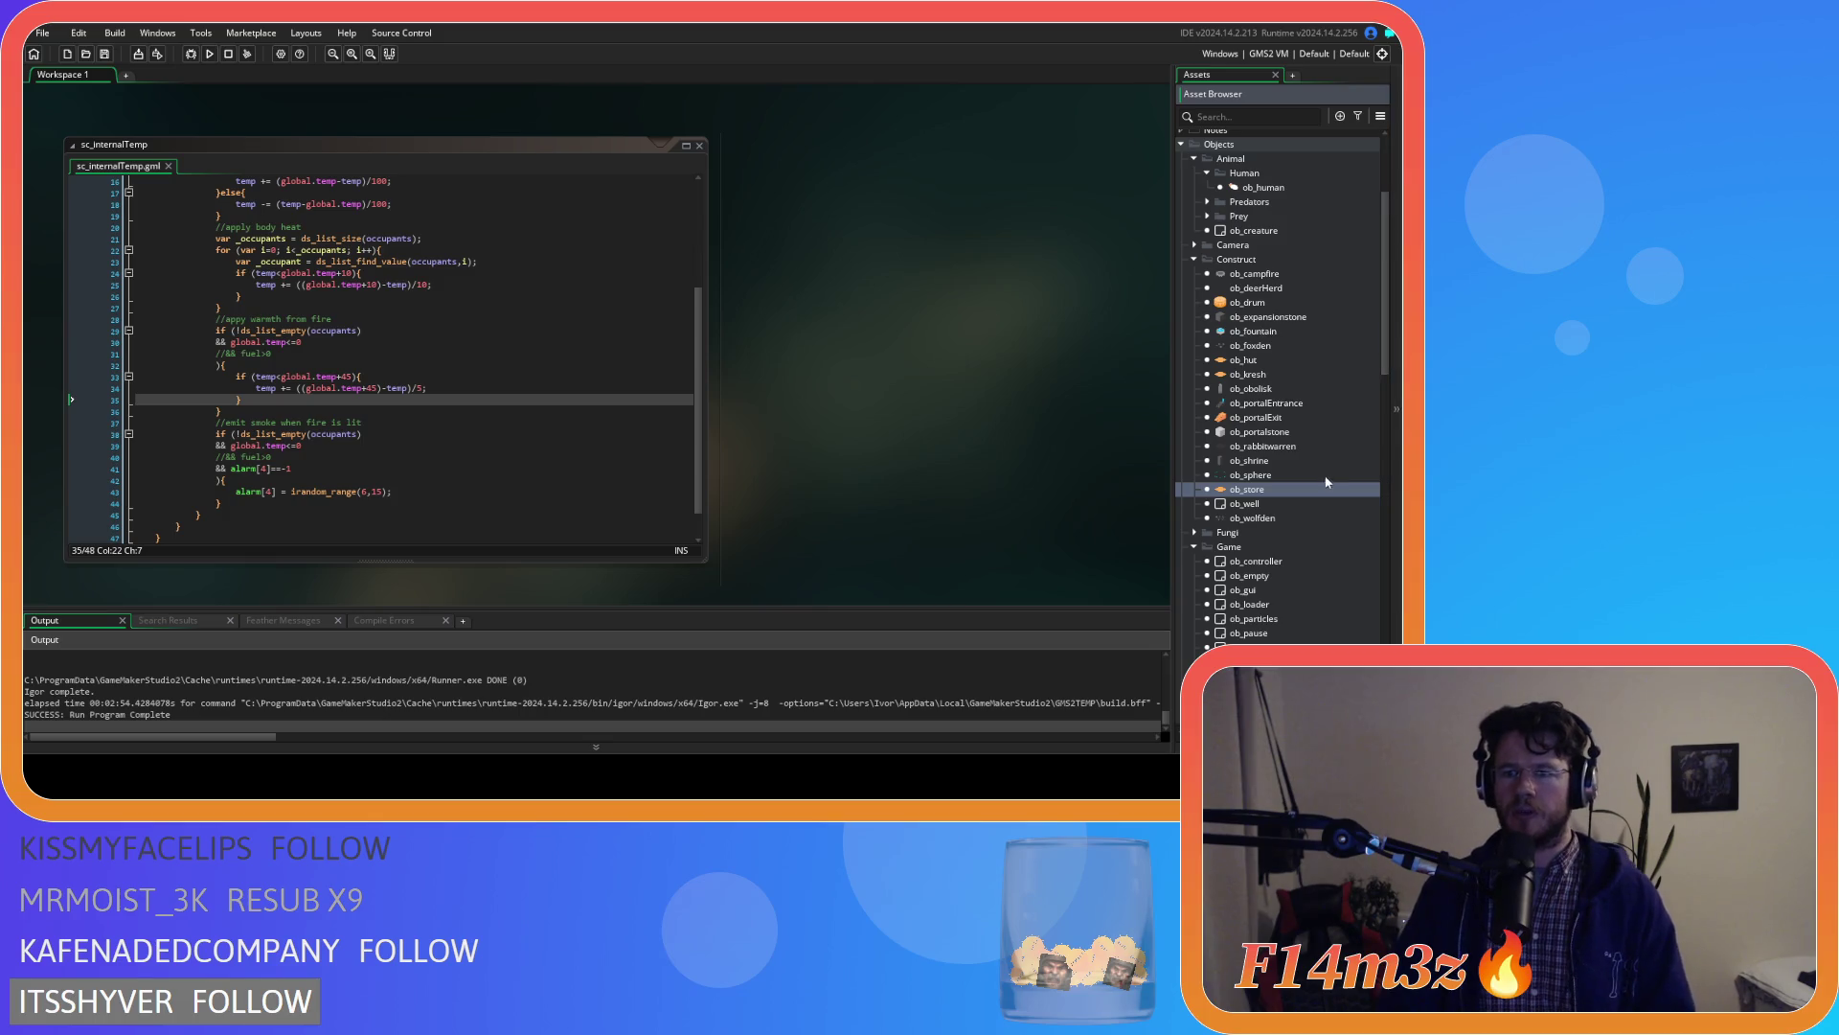
{"action": "scroll", "coordinate": [1318, 441], "scroll_direction": "down", "scroll_amount": 5}
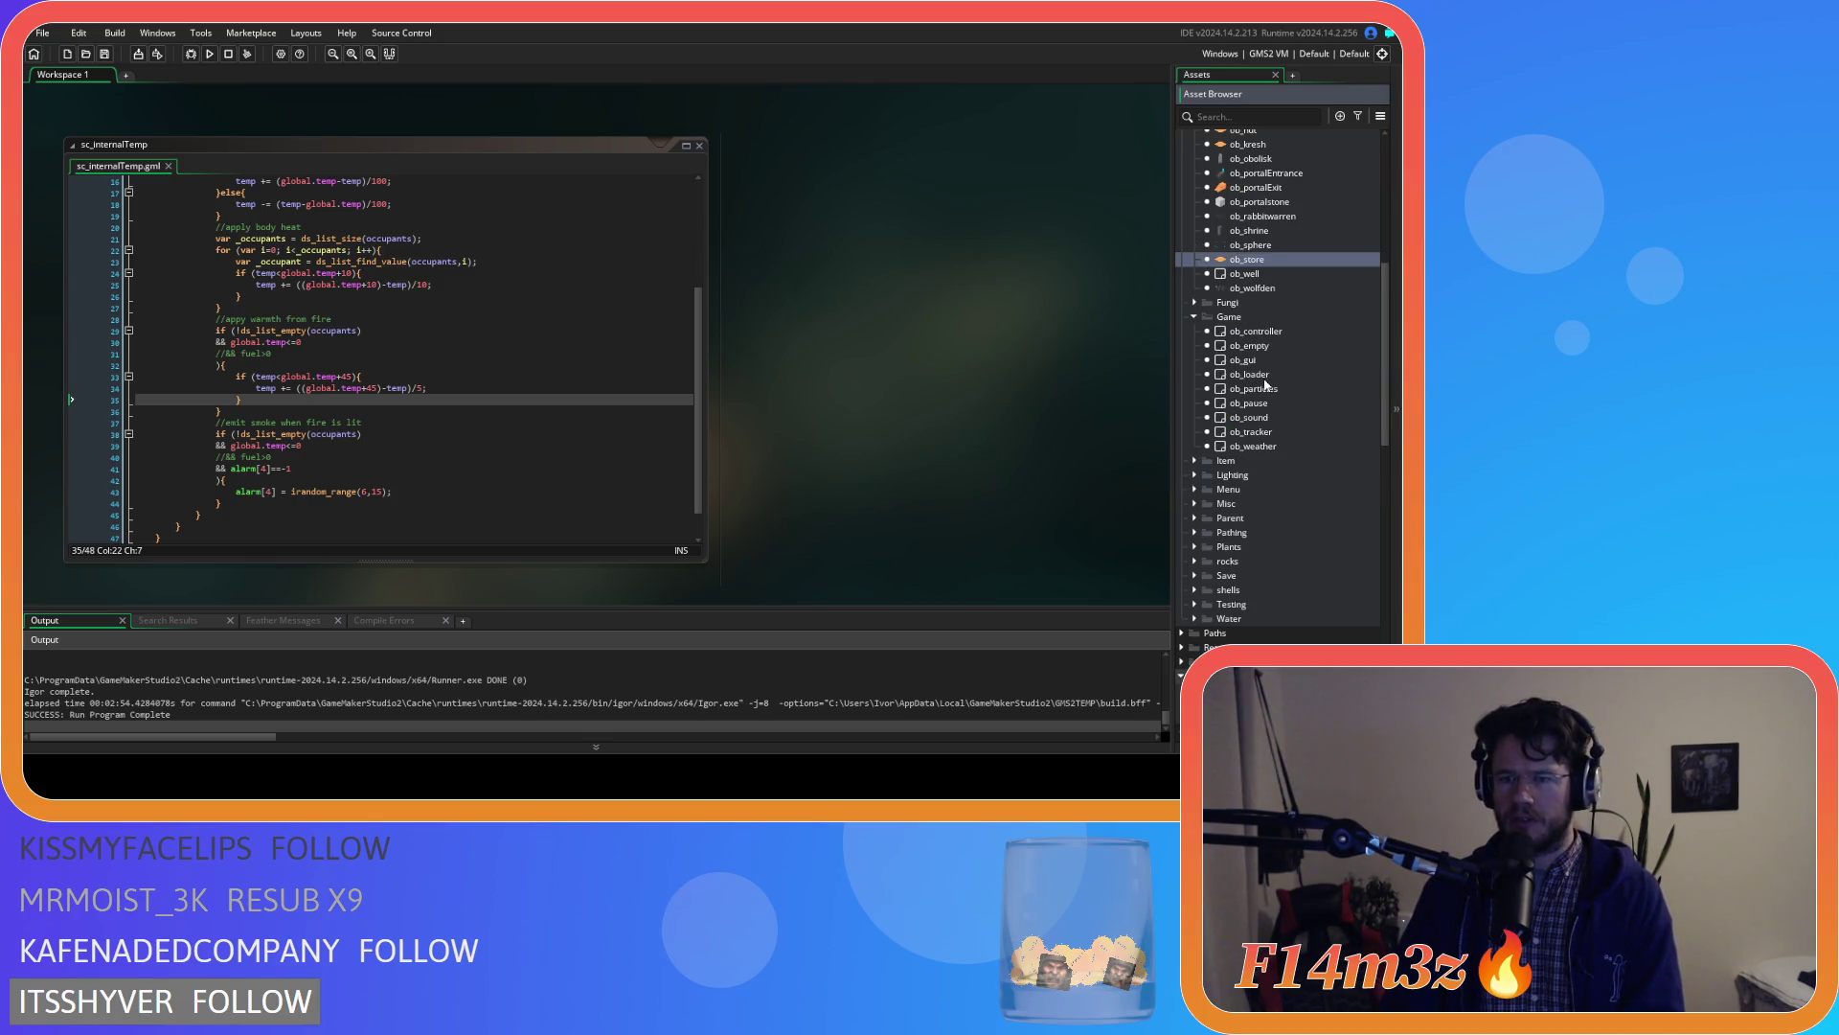
Open ob_particles' Step code and search it for pSmokeIn
{"action": "scroll", "coordinate": [1255, 403], "scroll_direction": "down", "scroll_amount": 2}
{"action": "double_click", "coordinate": [1255, 303]}
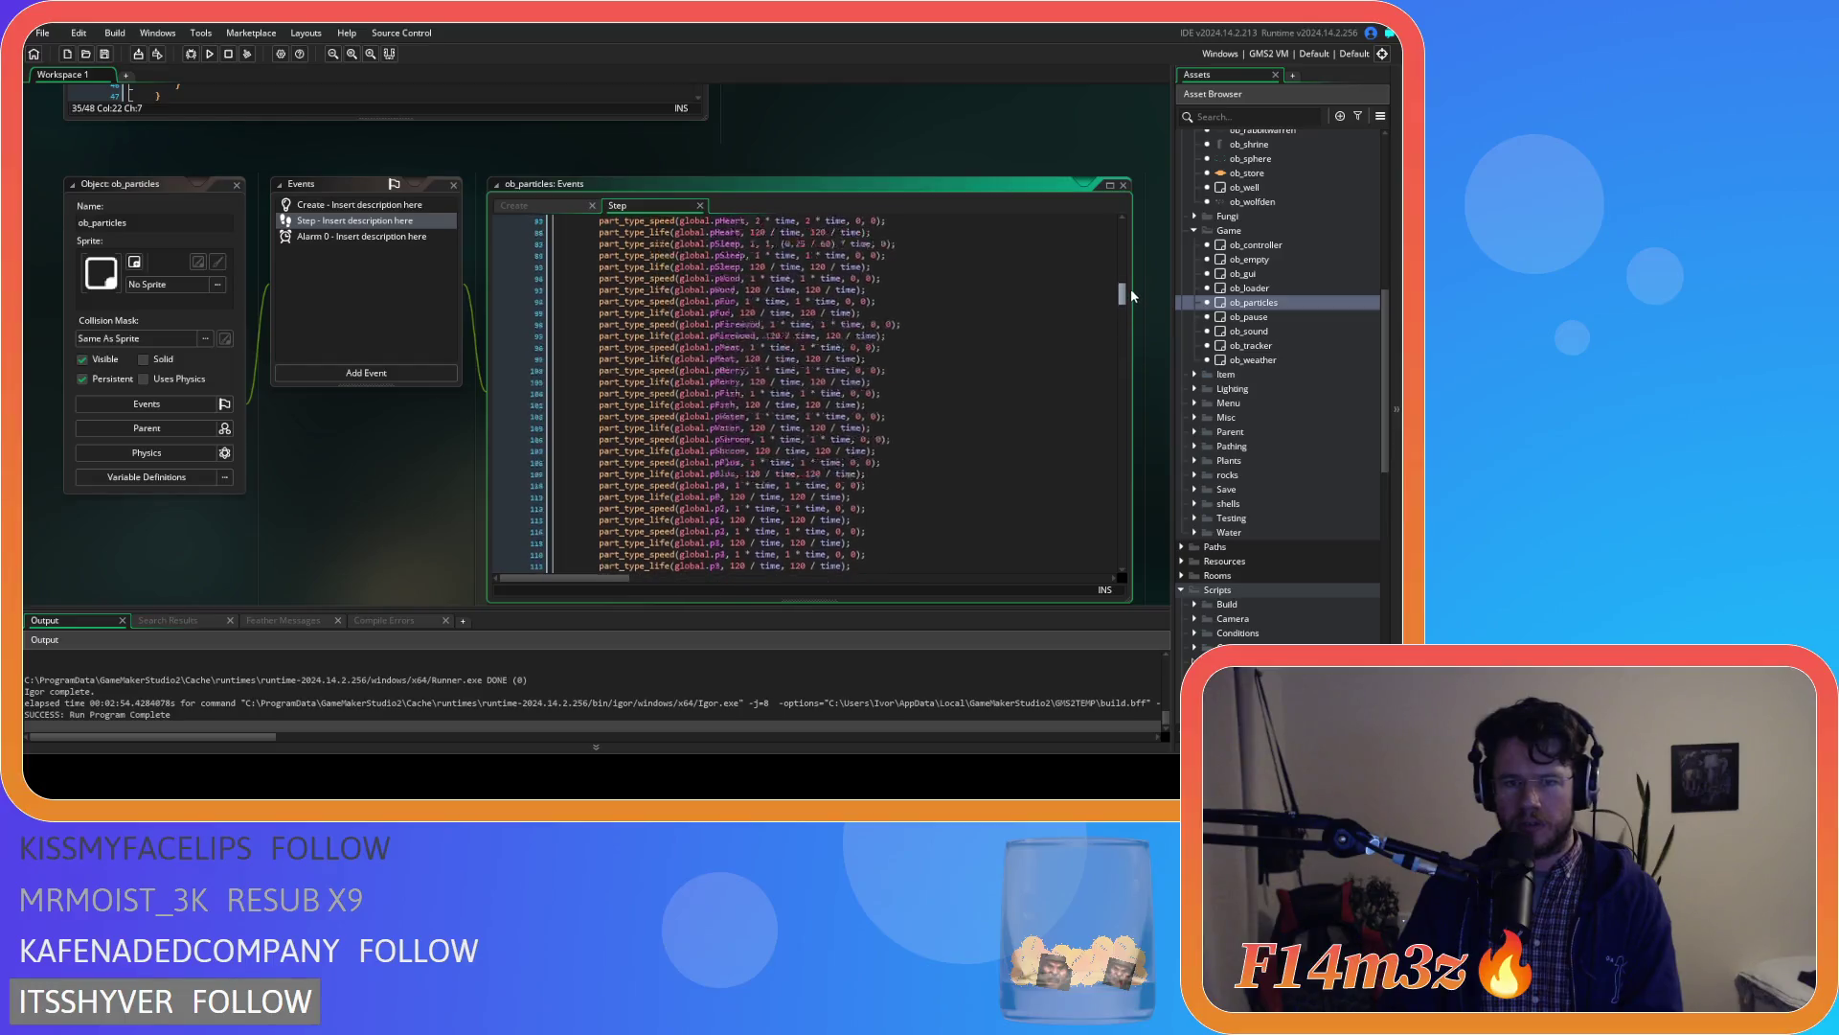
{"action": "scroll", "coordinate": [1135, 284], "scroll_direction": "down", "scroll_amount": 3}
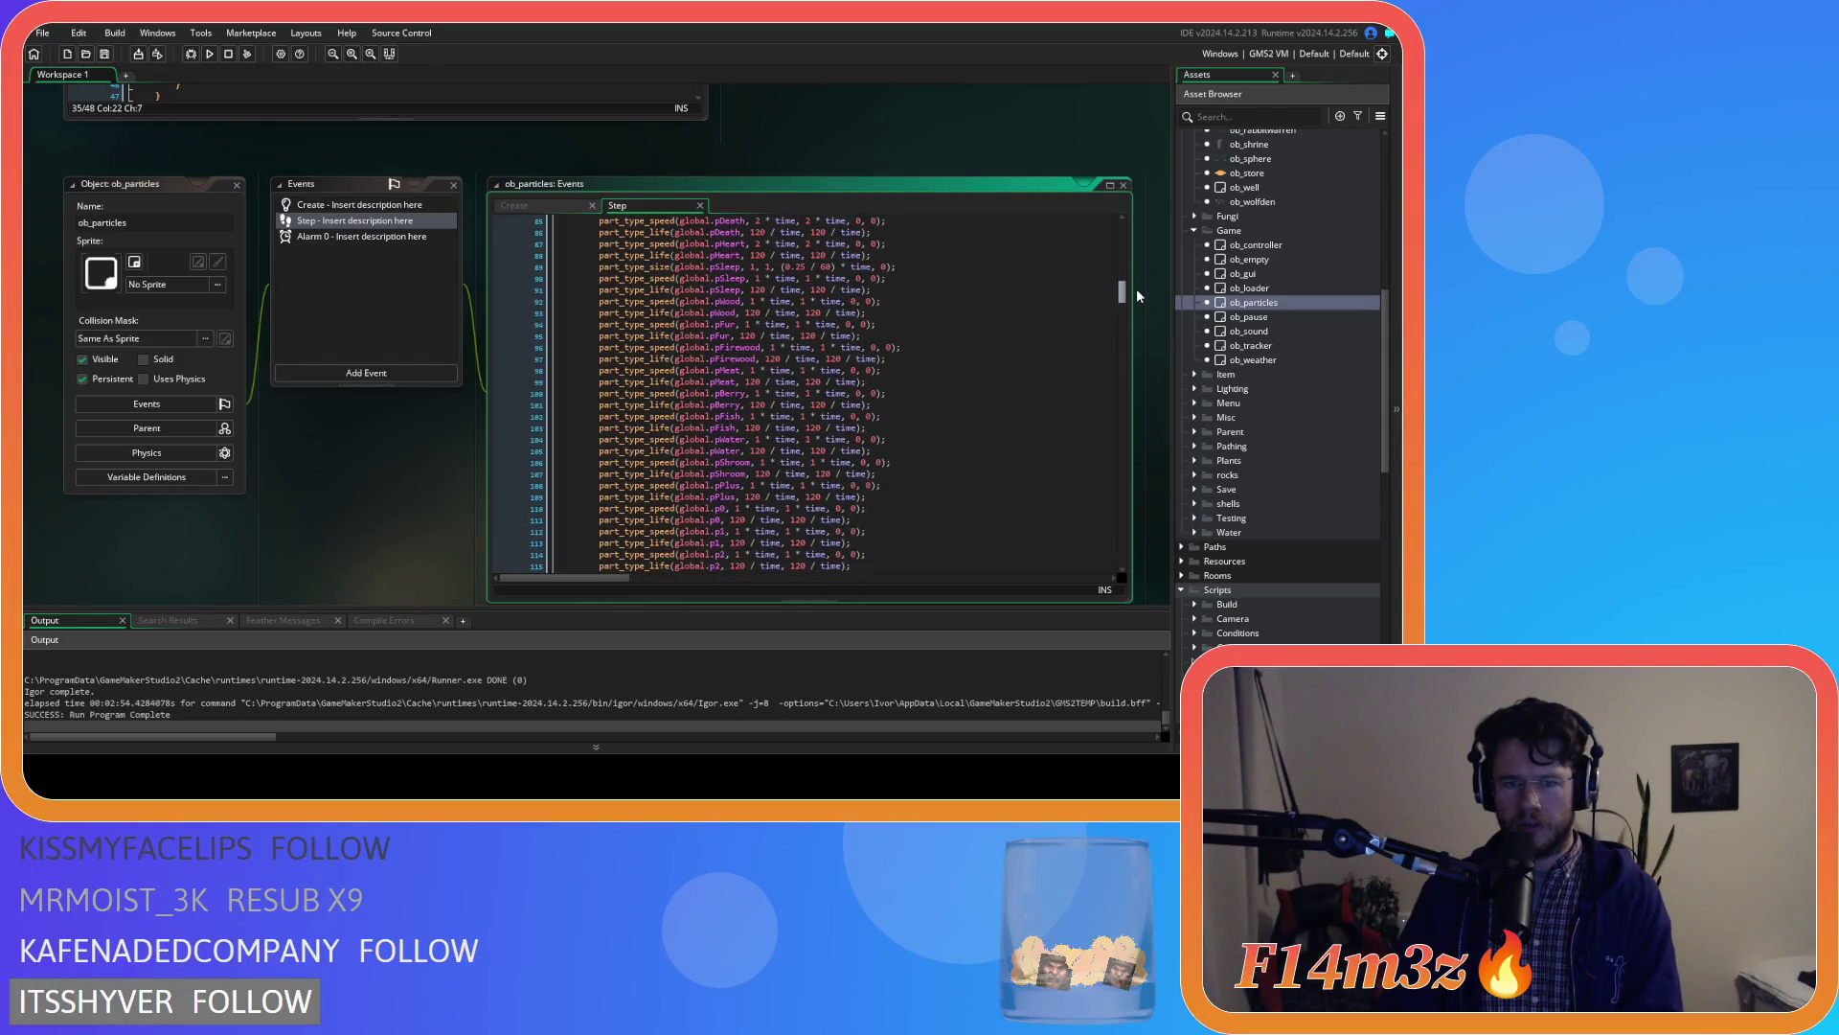
{"action": "left_click", "coordinate": [1020, 284]}
{"action": "key", "text": "ctrl+f"}
{"action": "type", "text": "pSmokeIn"}
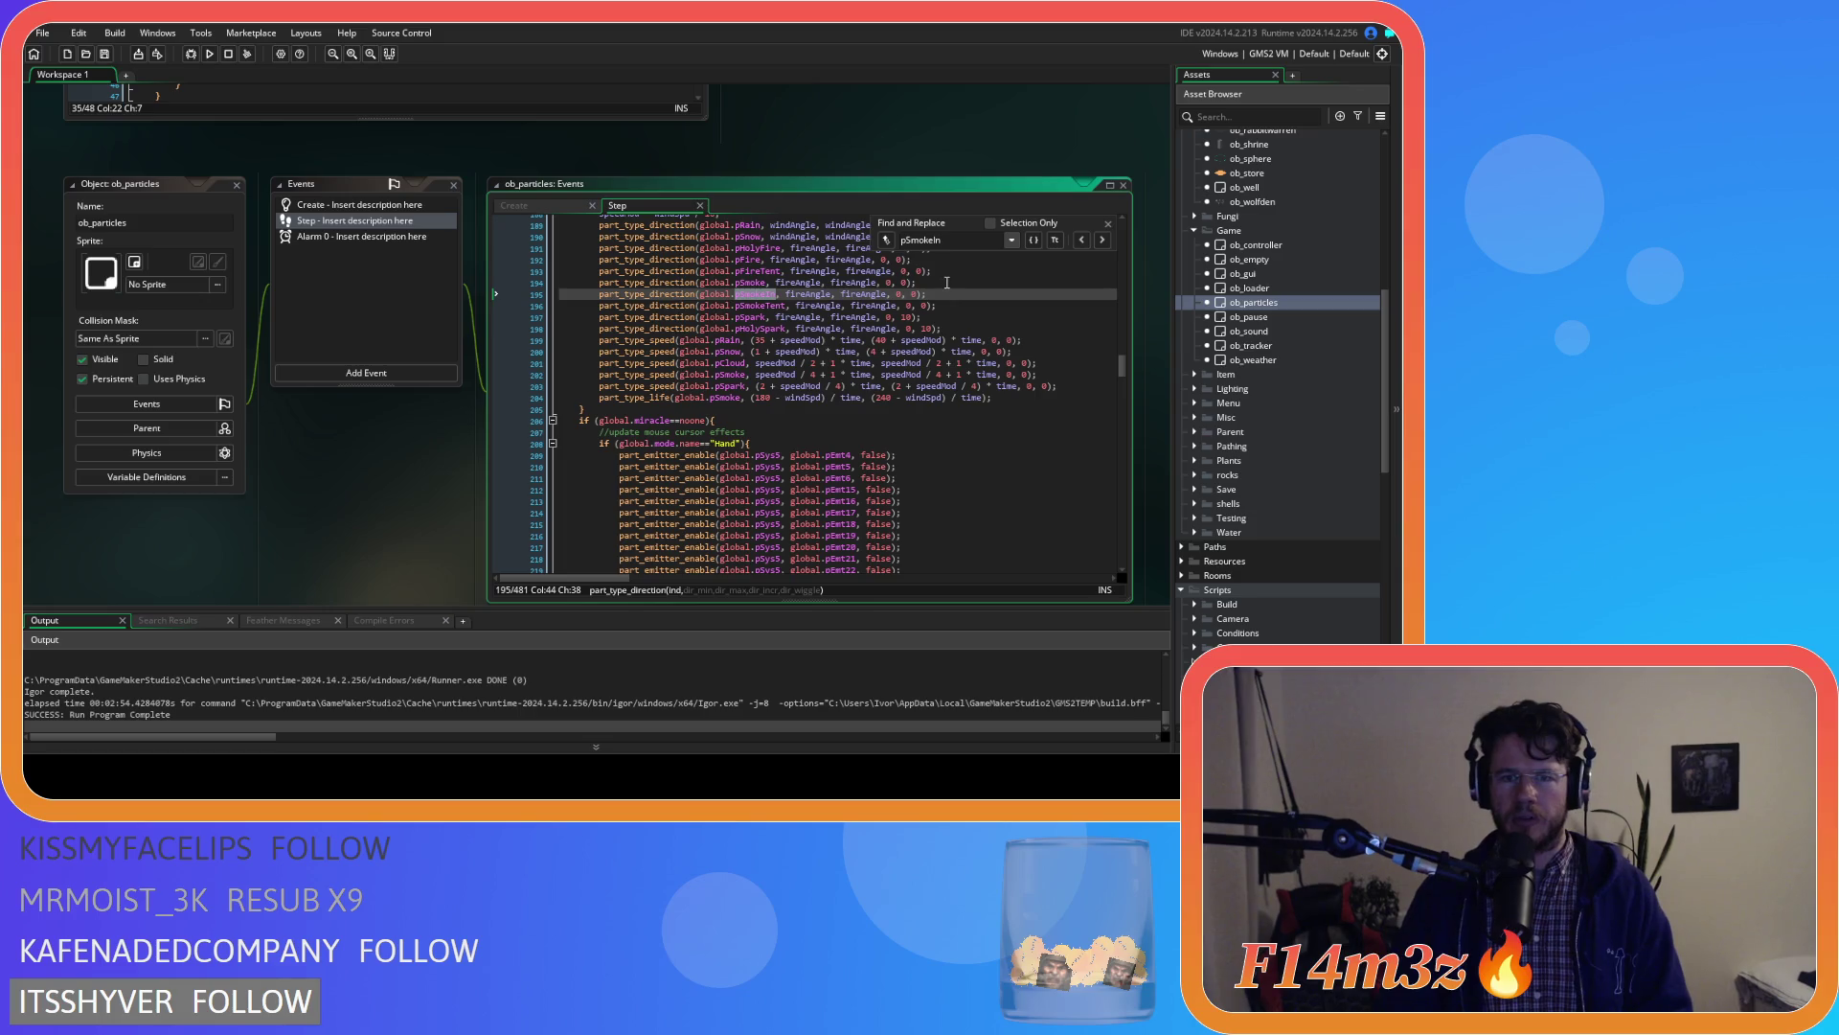
{"action": "left_click", "coordinate": [1108, 223]}
Review the smoke direction, pSpark speed and pSmoke lifetime lines in the particle code
{"action": "left_click", "coordinate": [817, 306]}
{"action": "left_click_drag", "start_coordinate": [804, 294], "coordinate": [841, 306]}
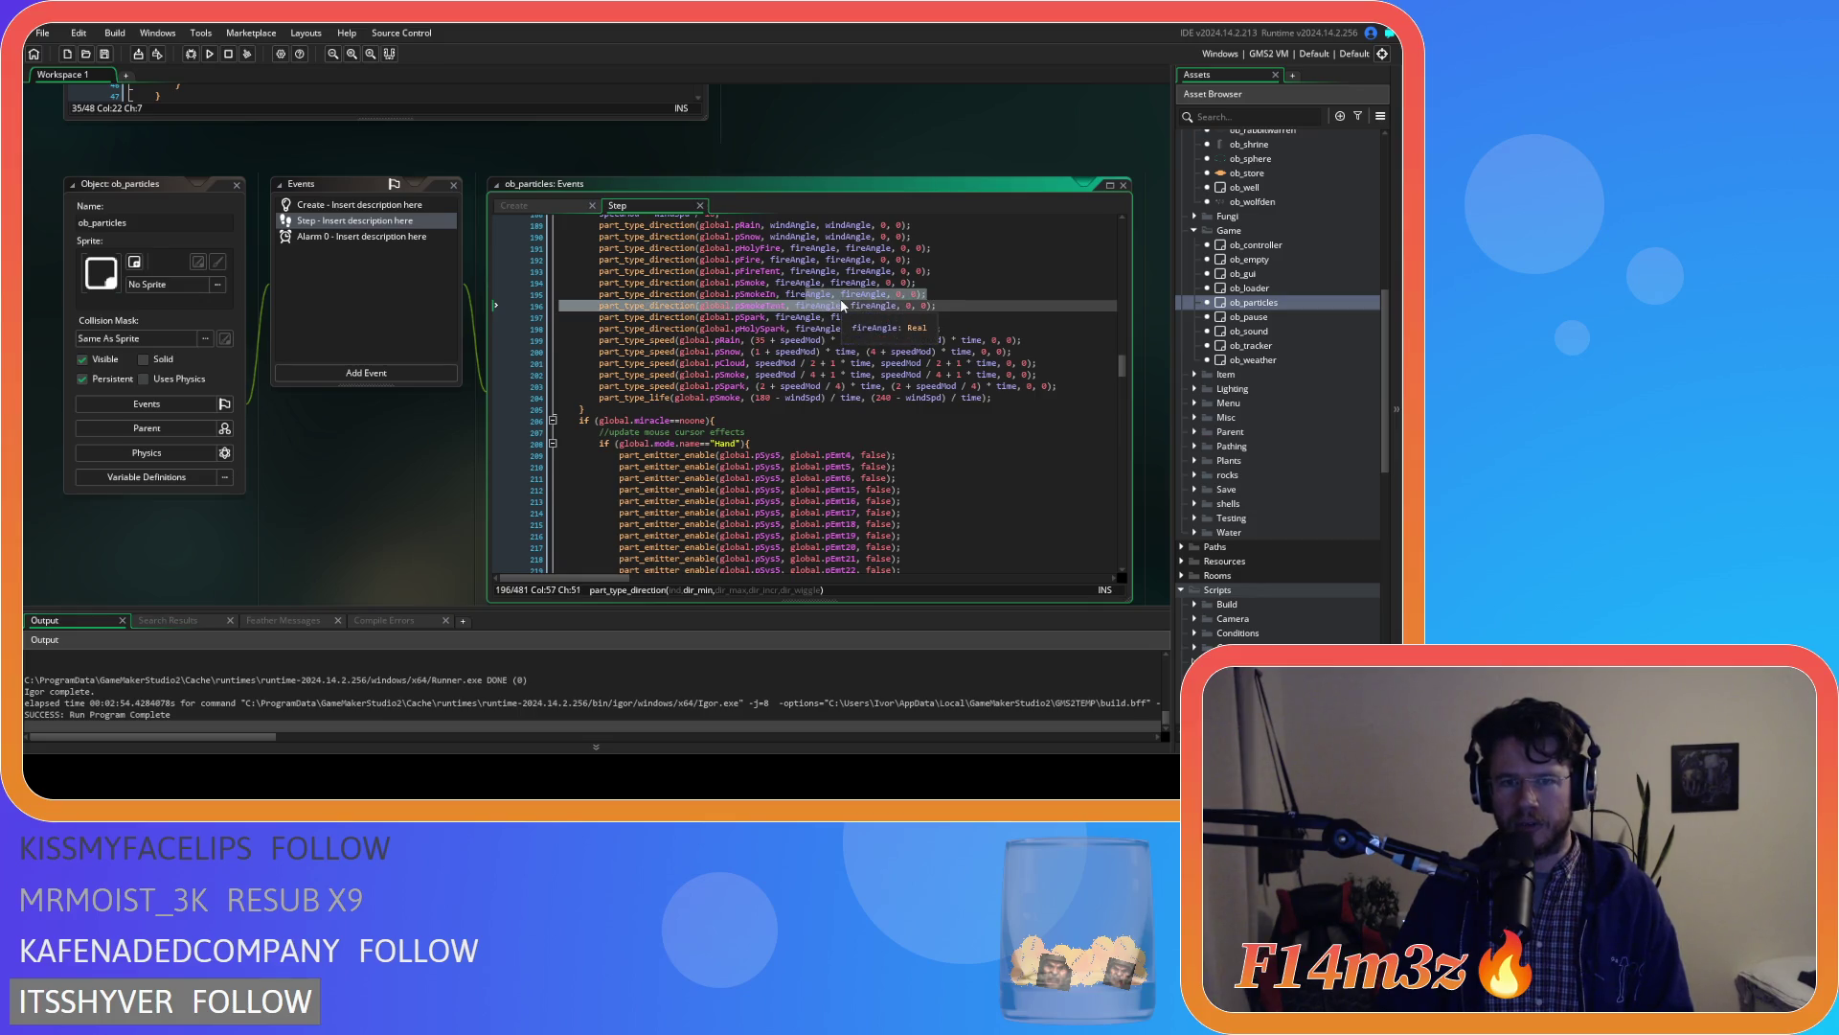
{"action": "scroll", "coordinate": [841, 305], "scroll_direction": "up", "scroll_amount": 1}
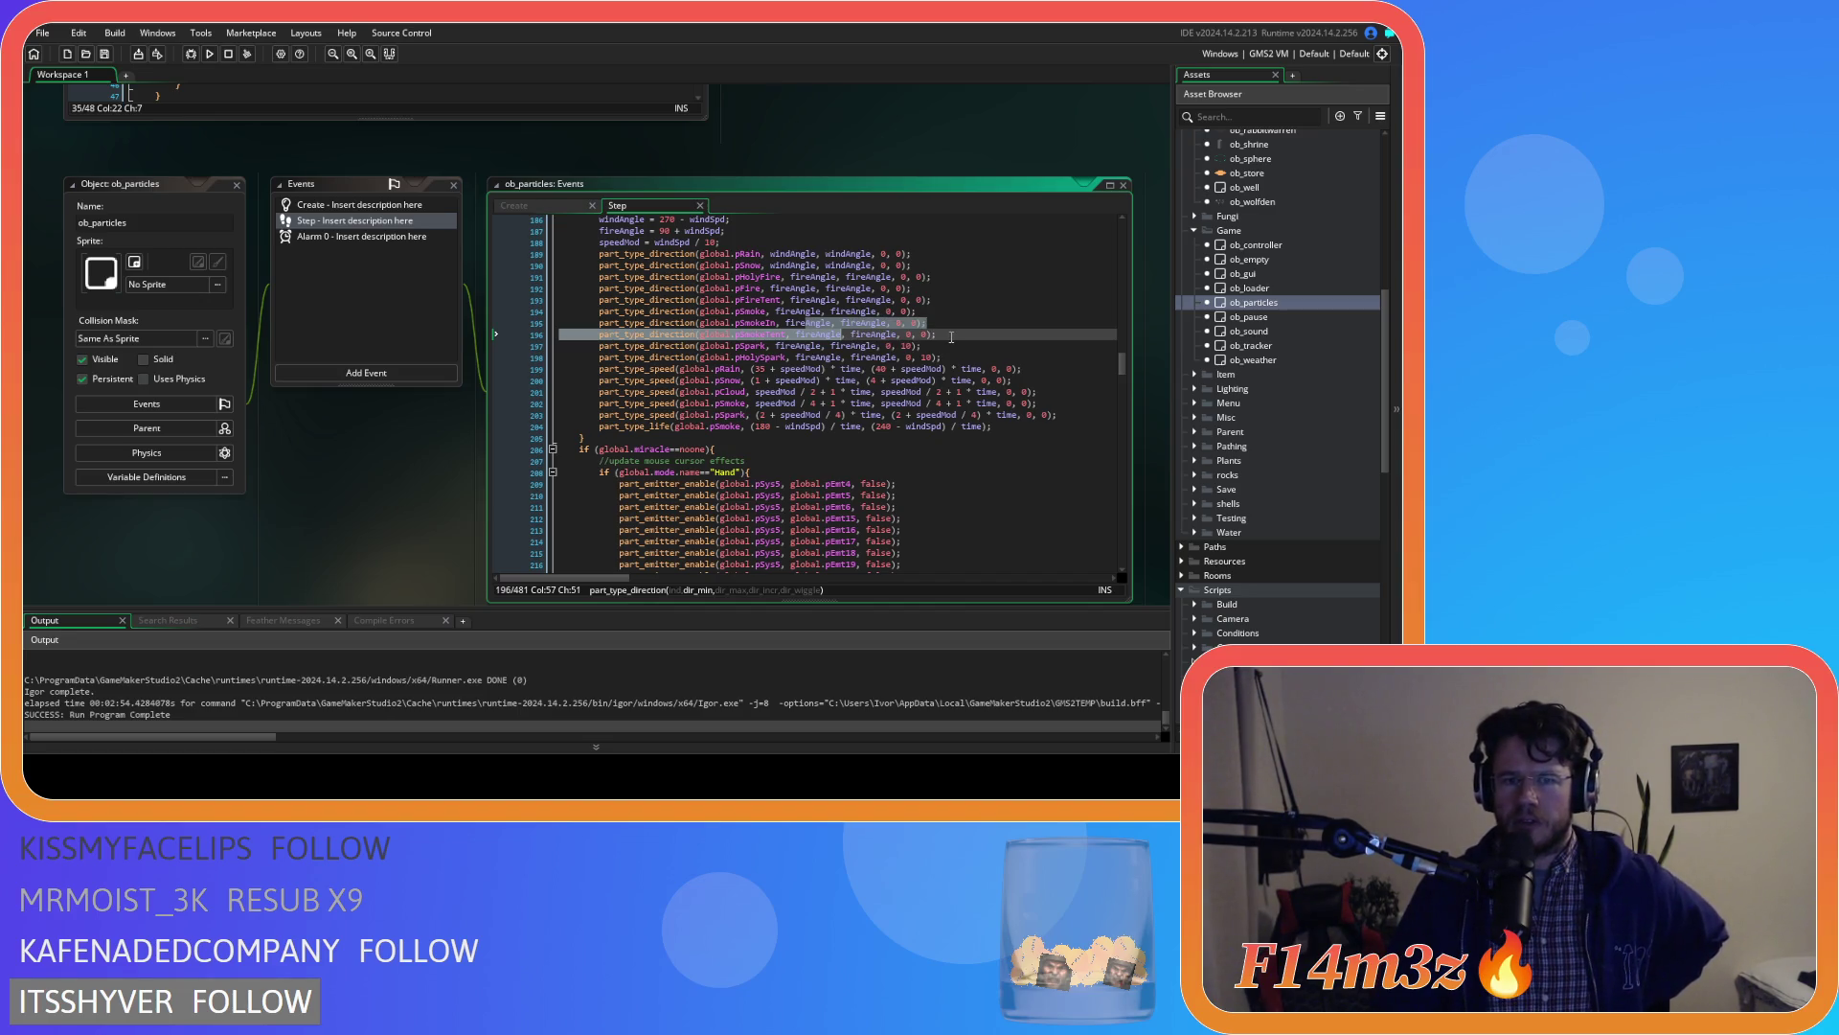
{"action": "left_click", "coordinate": [793, 415]}
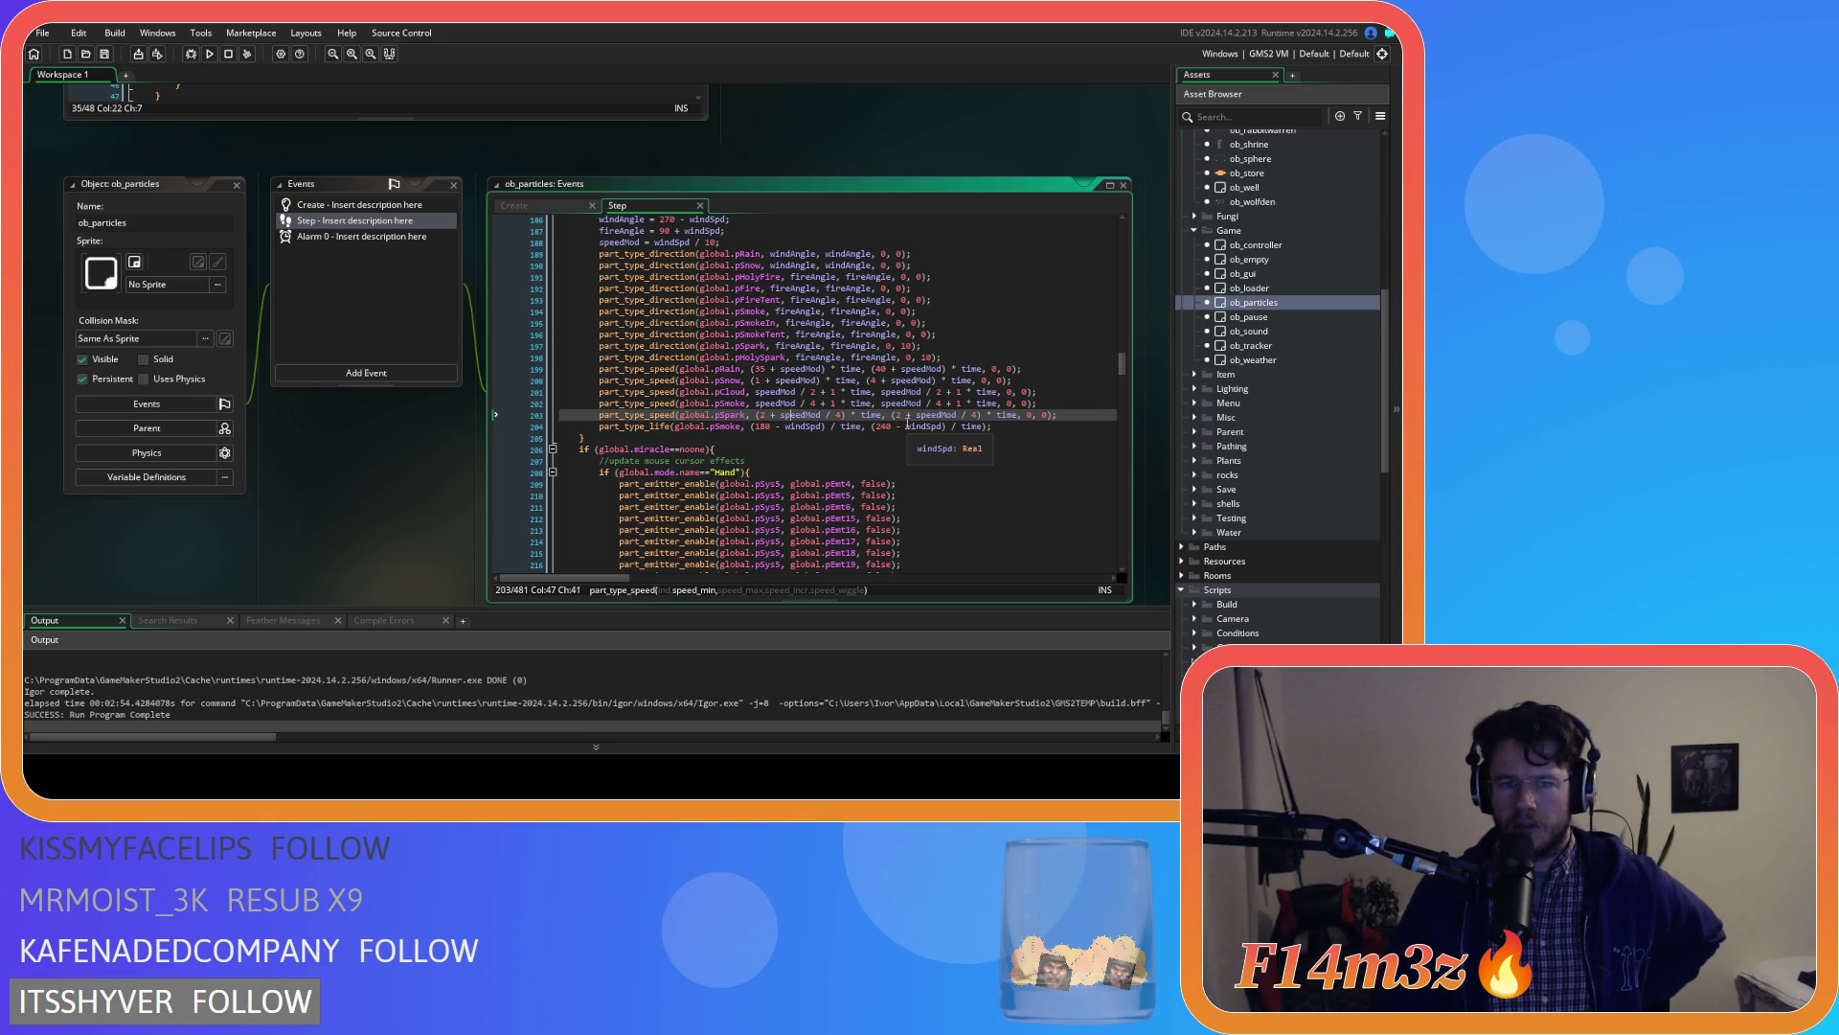
{"action": "scroll", "coordinate": [910, 423], "scroll_direction": "up", "scroll_amount": 3}
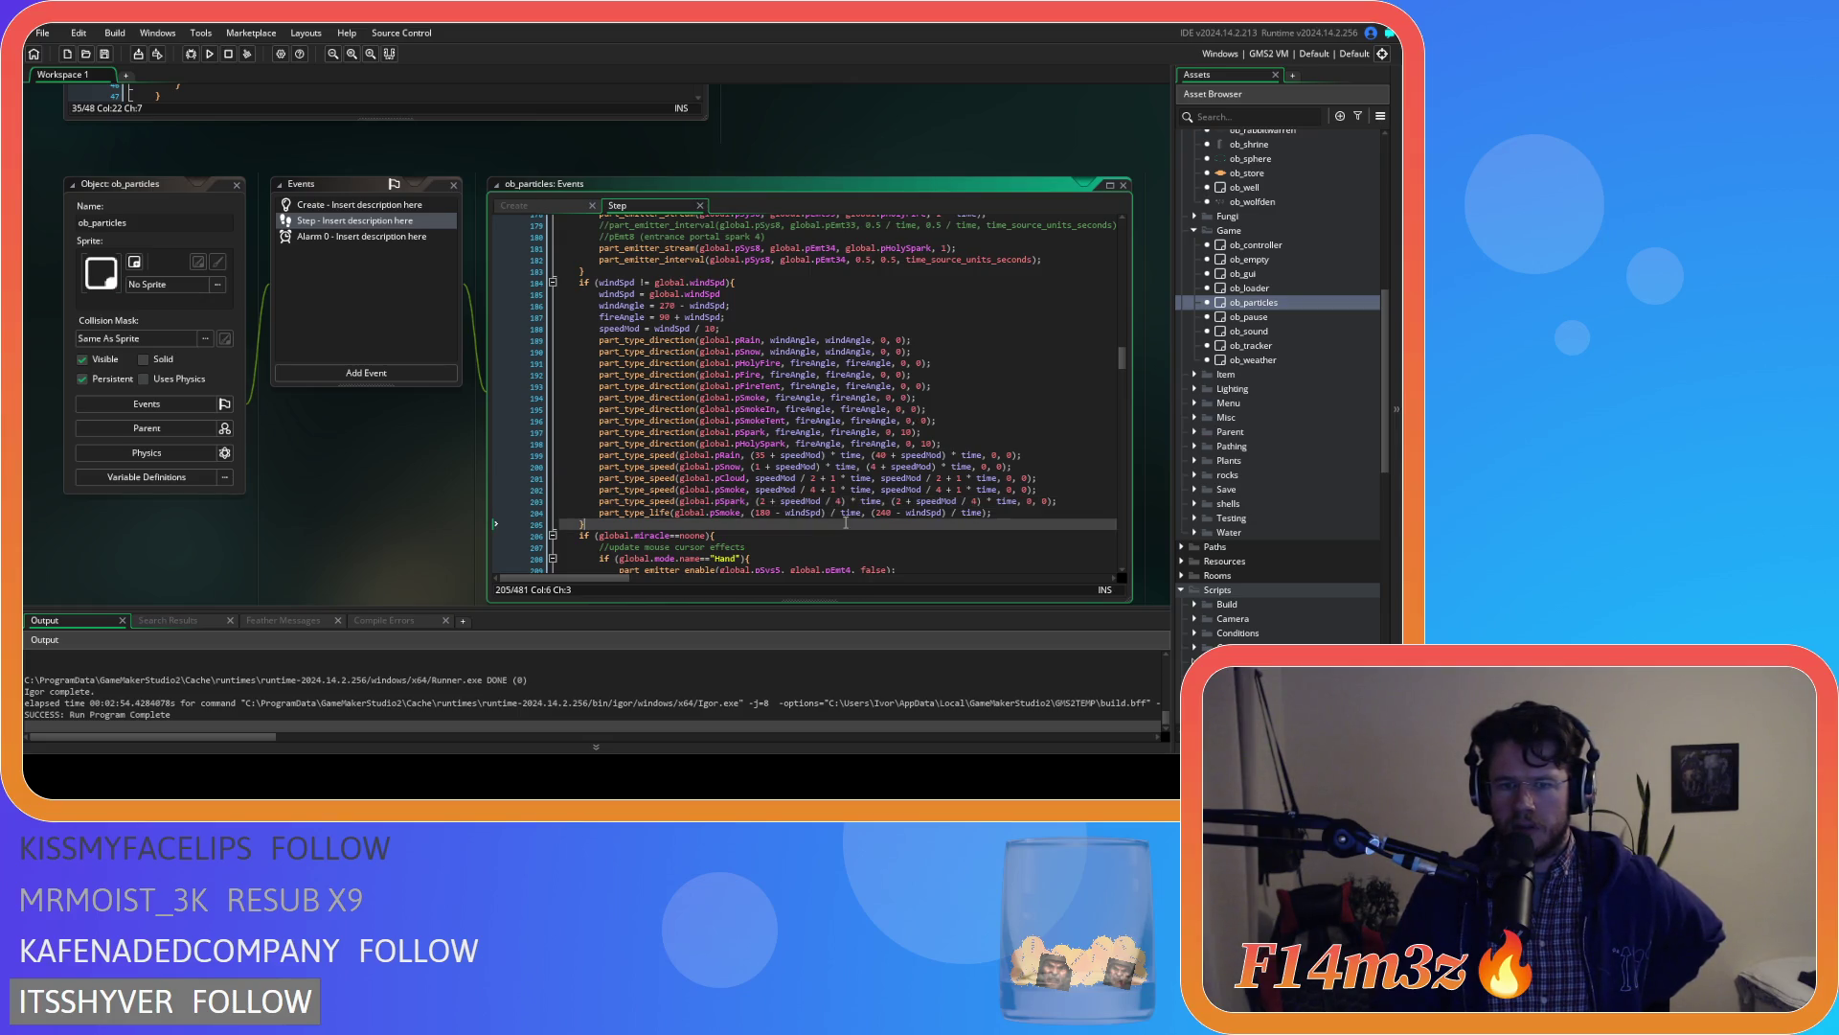
{"action": "left_click", "coordinate": [831, 512]}
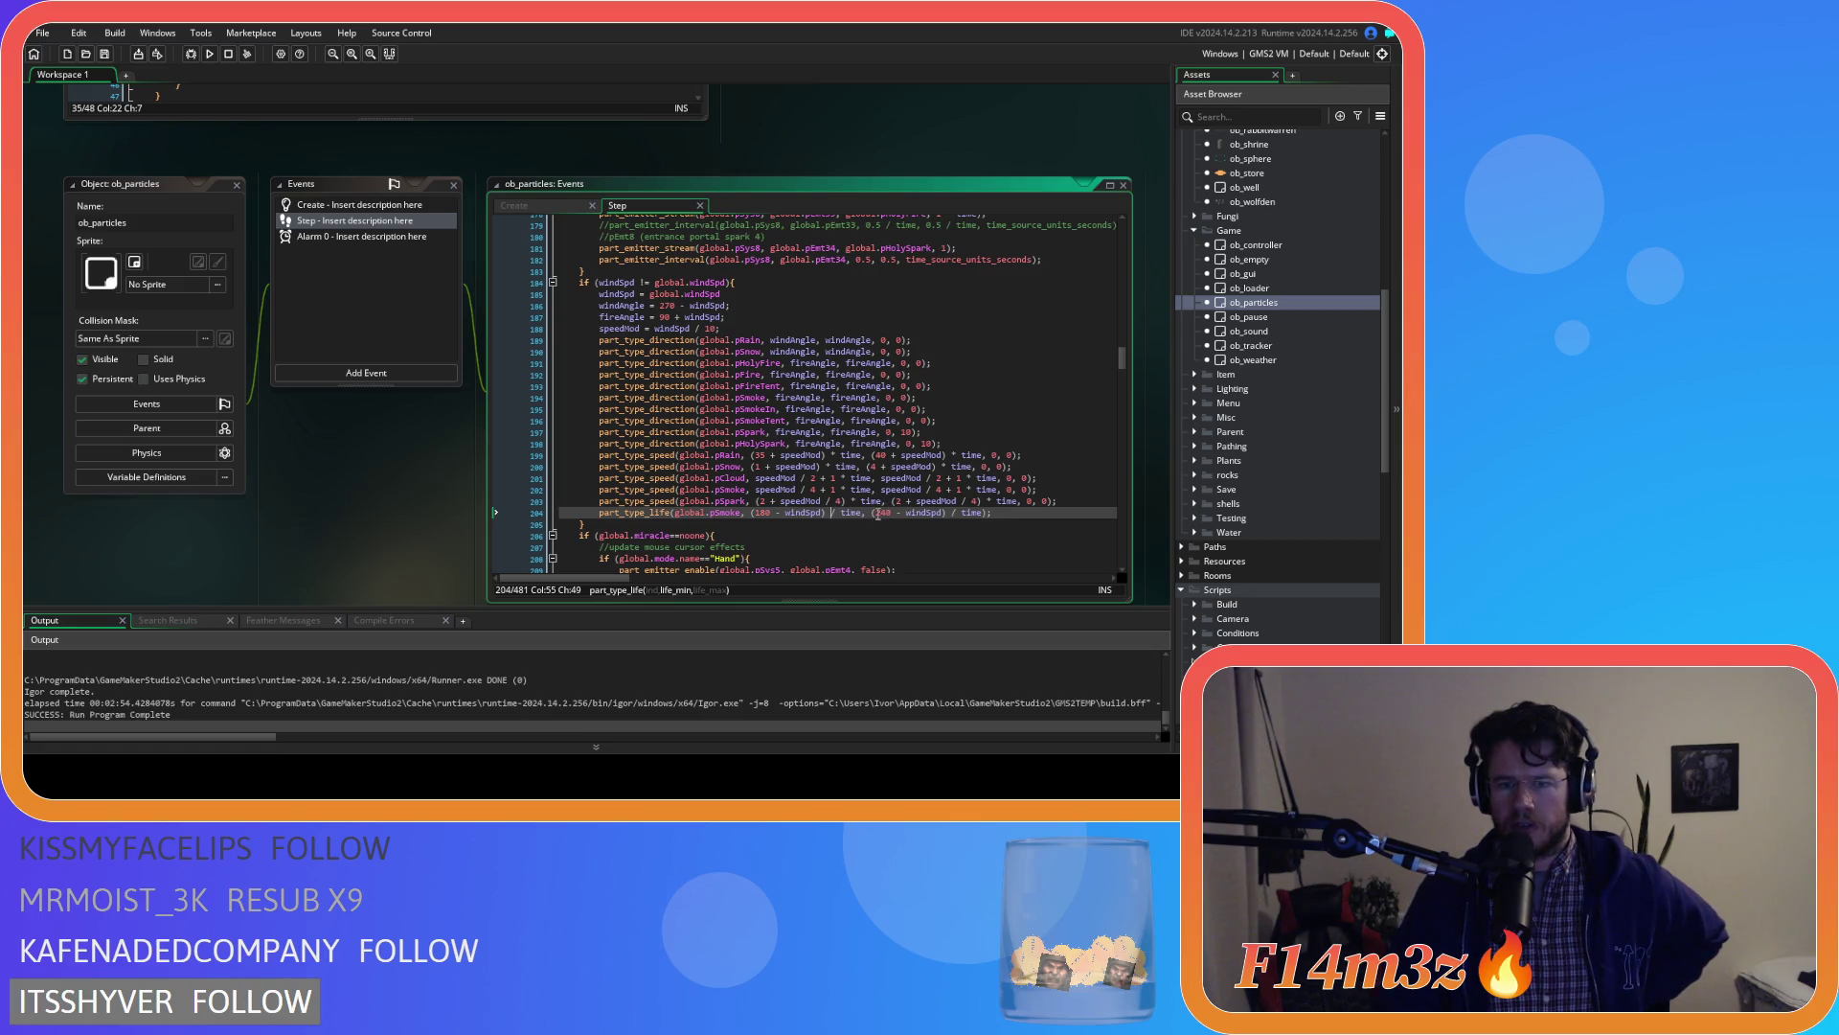
{"action": "mouse_move", "coordinate": [995, 514]}
{"action": "left_mouse_down"}
{"action": "mouse_move", "coordinate": [580, 514]}
{"action": "mouse_move", "coordinate": [598, 514]}
{"action": "left_mouse_up"}
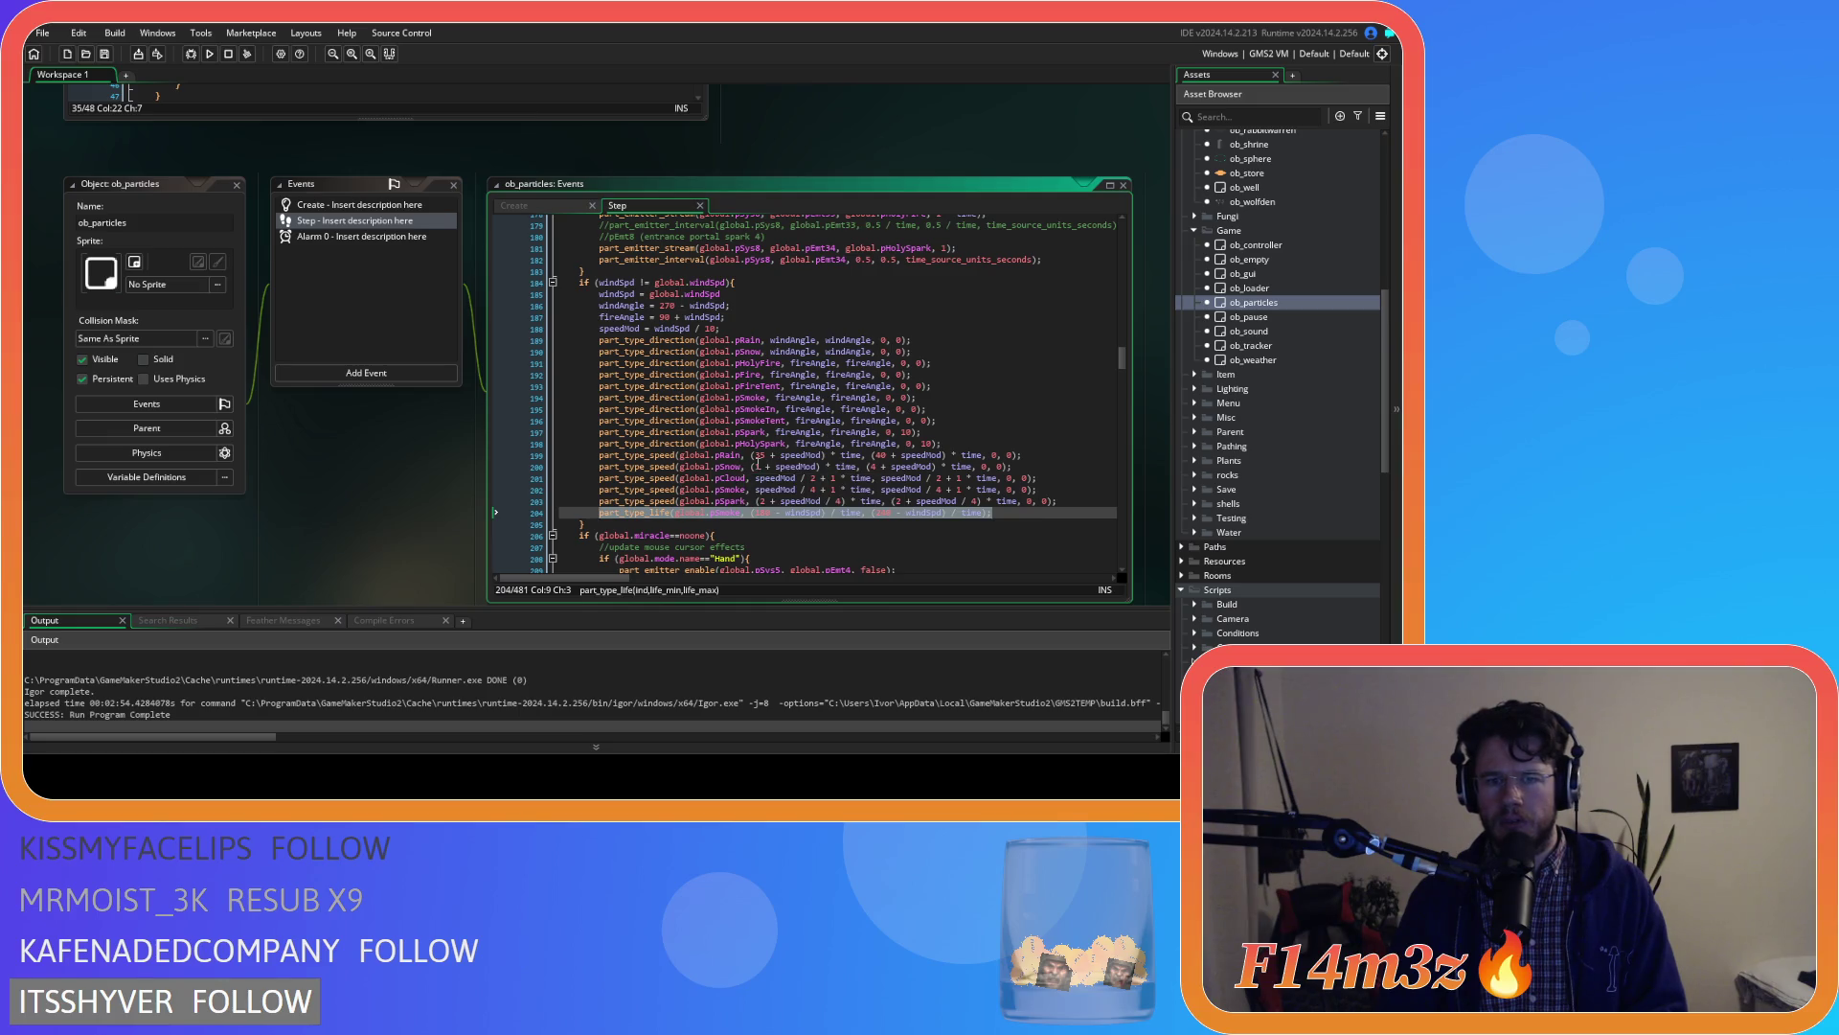
{"action": "left_click", "coordinate": [756, 500]}
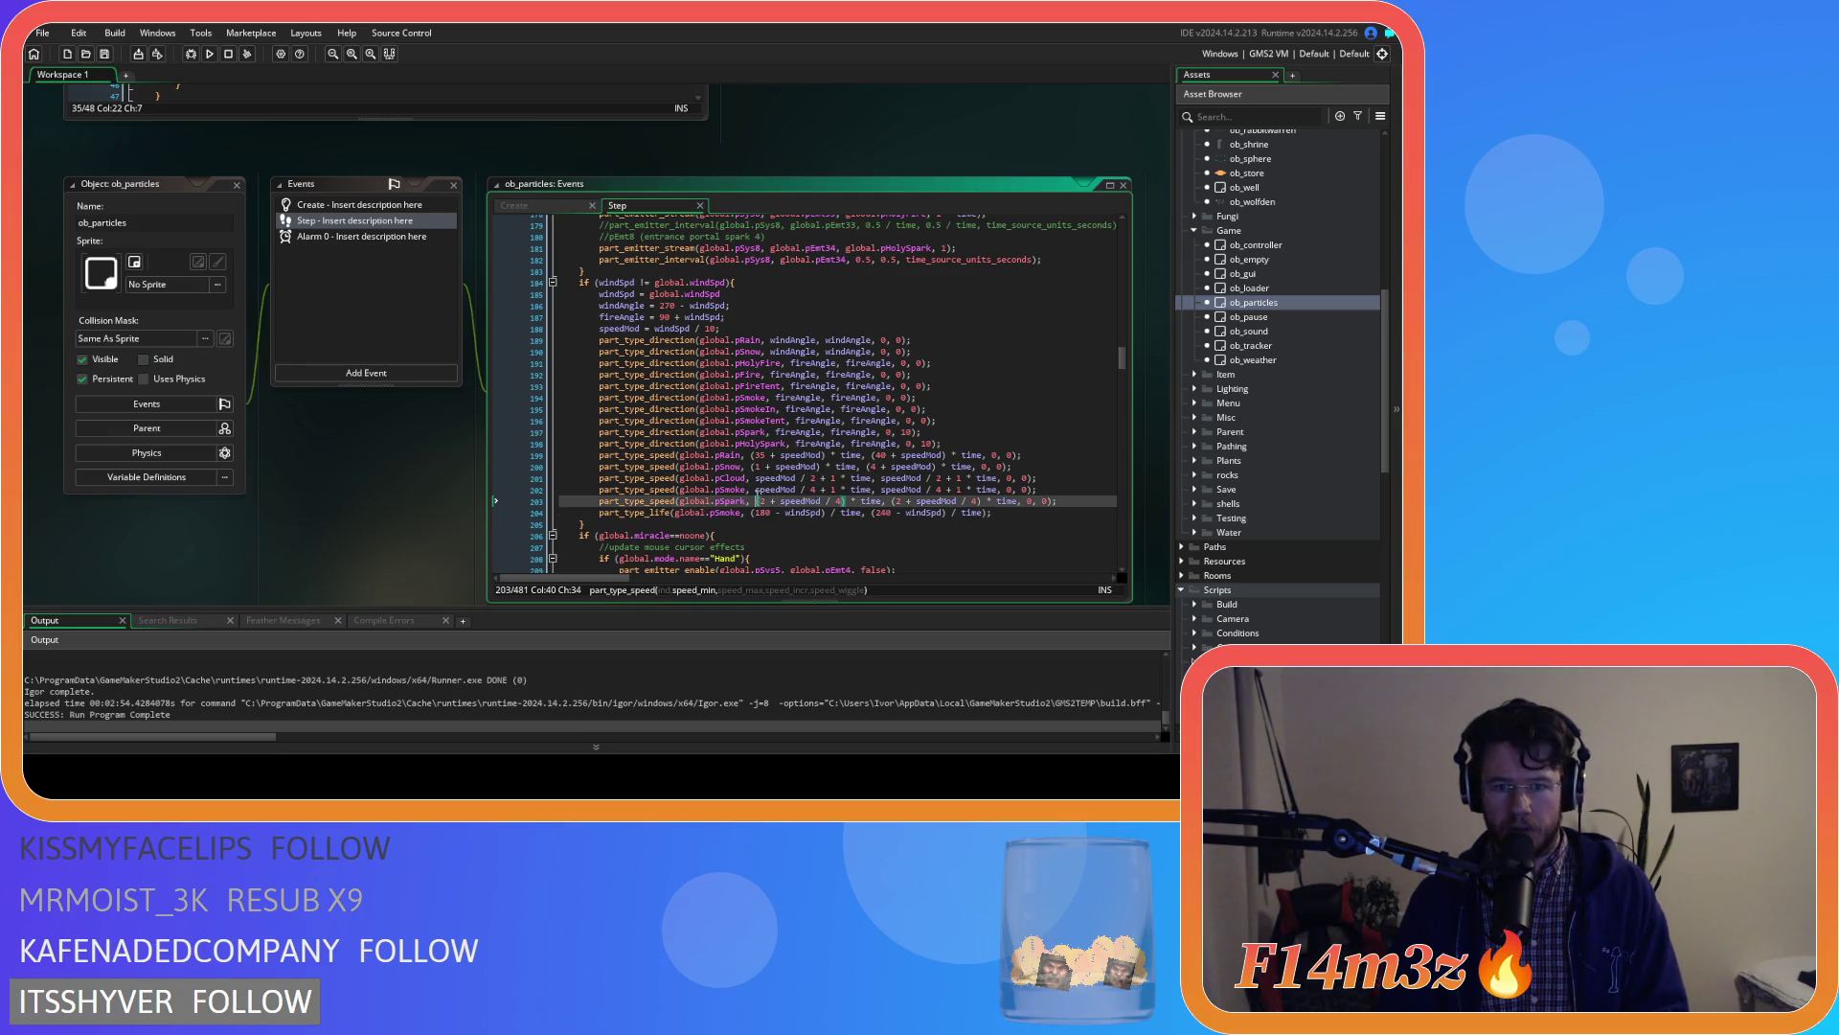
{"action": "left_click", "coordinate": [939, 409]}
{"action": "left_click", "coordinate": [949, 418]}
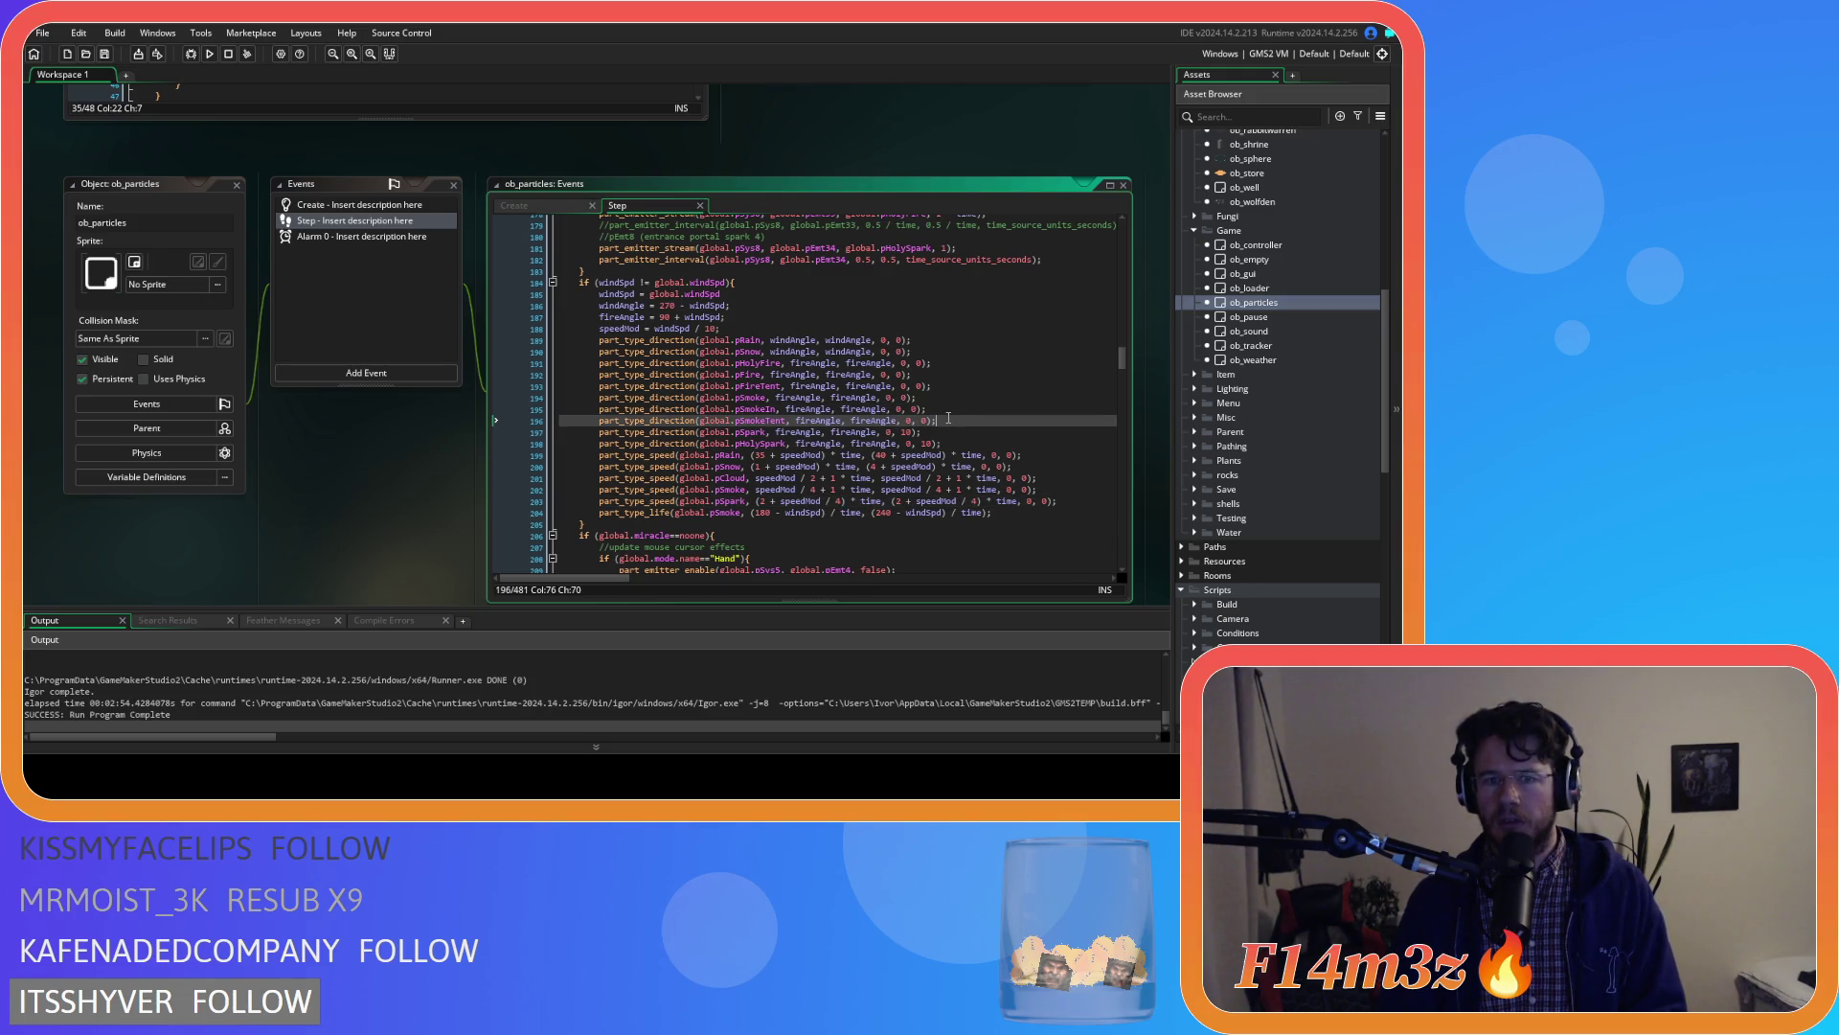
{"action": "left_click", "coordinate": [966, 409]}
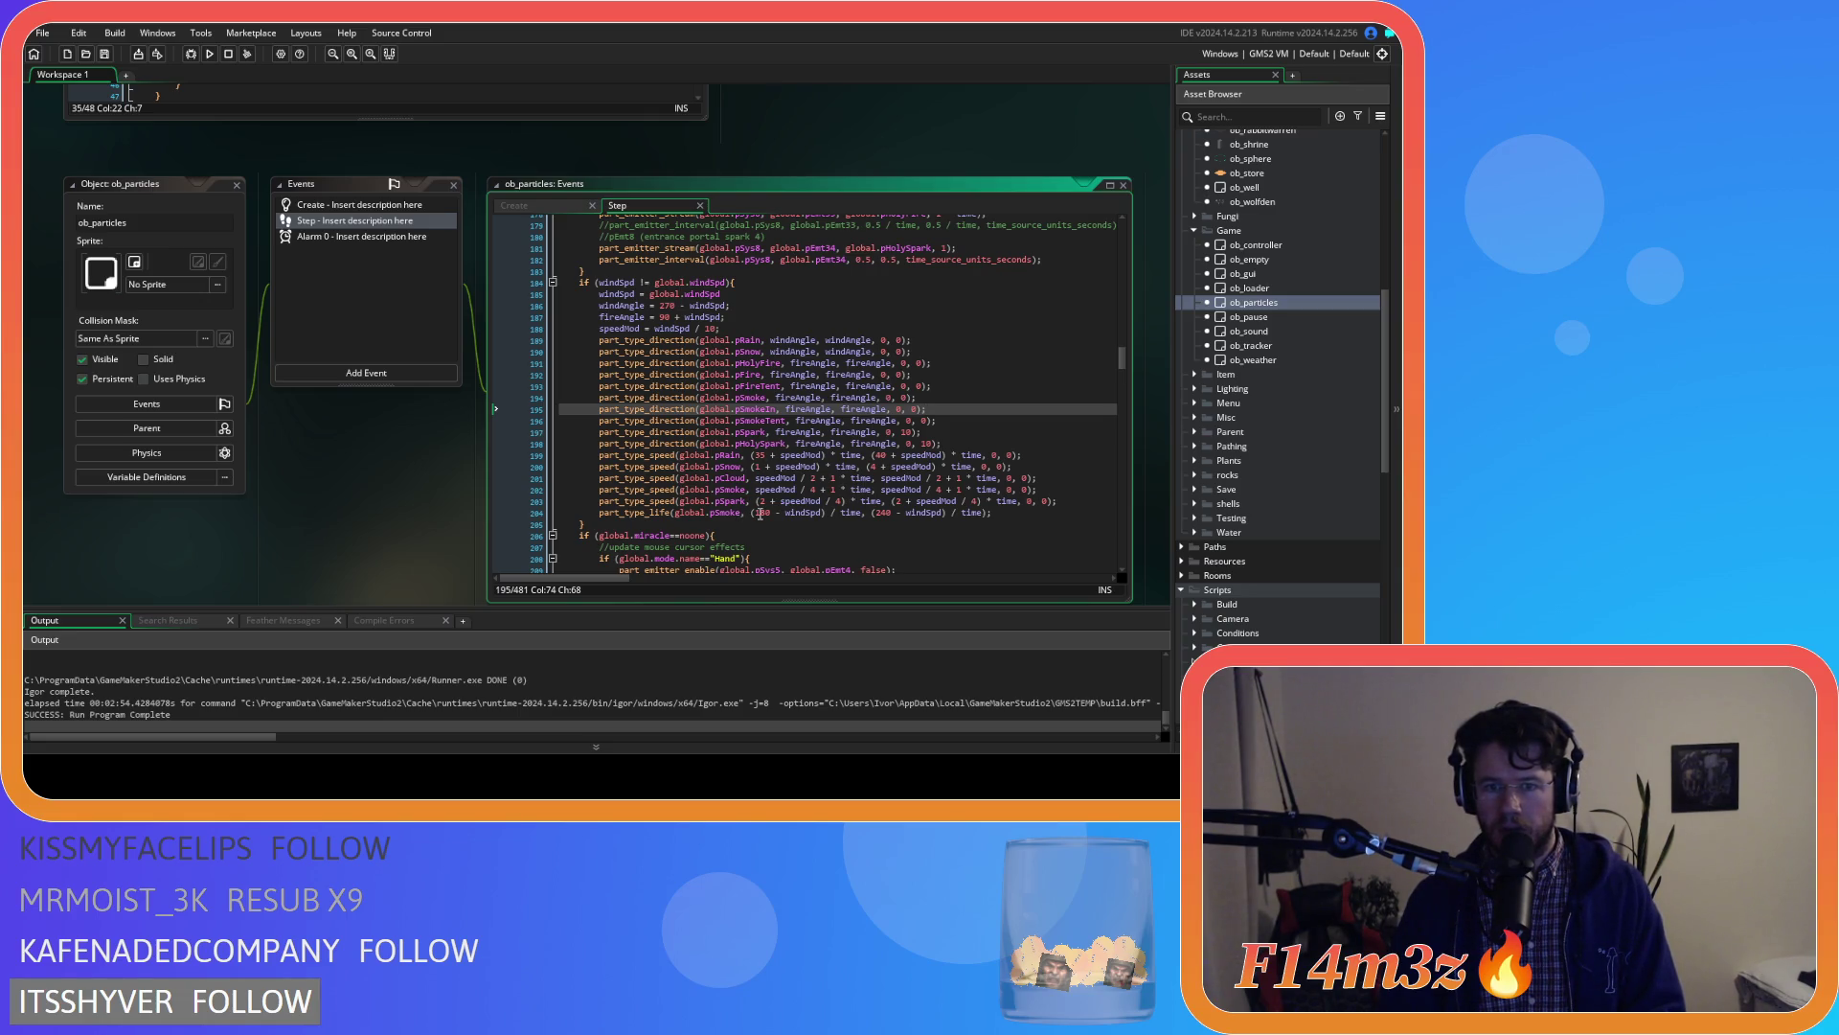
{"action": "left_click", "coordinate": [1032, 516]}
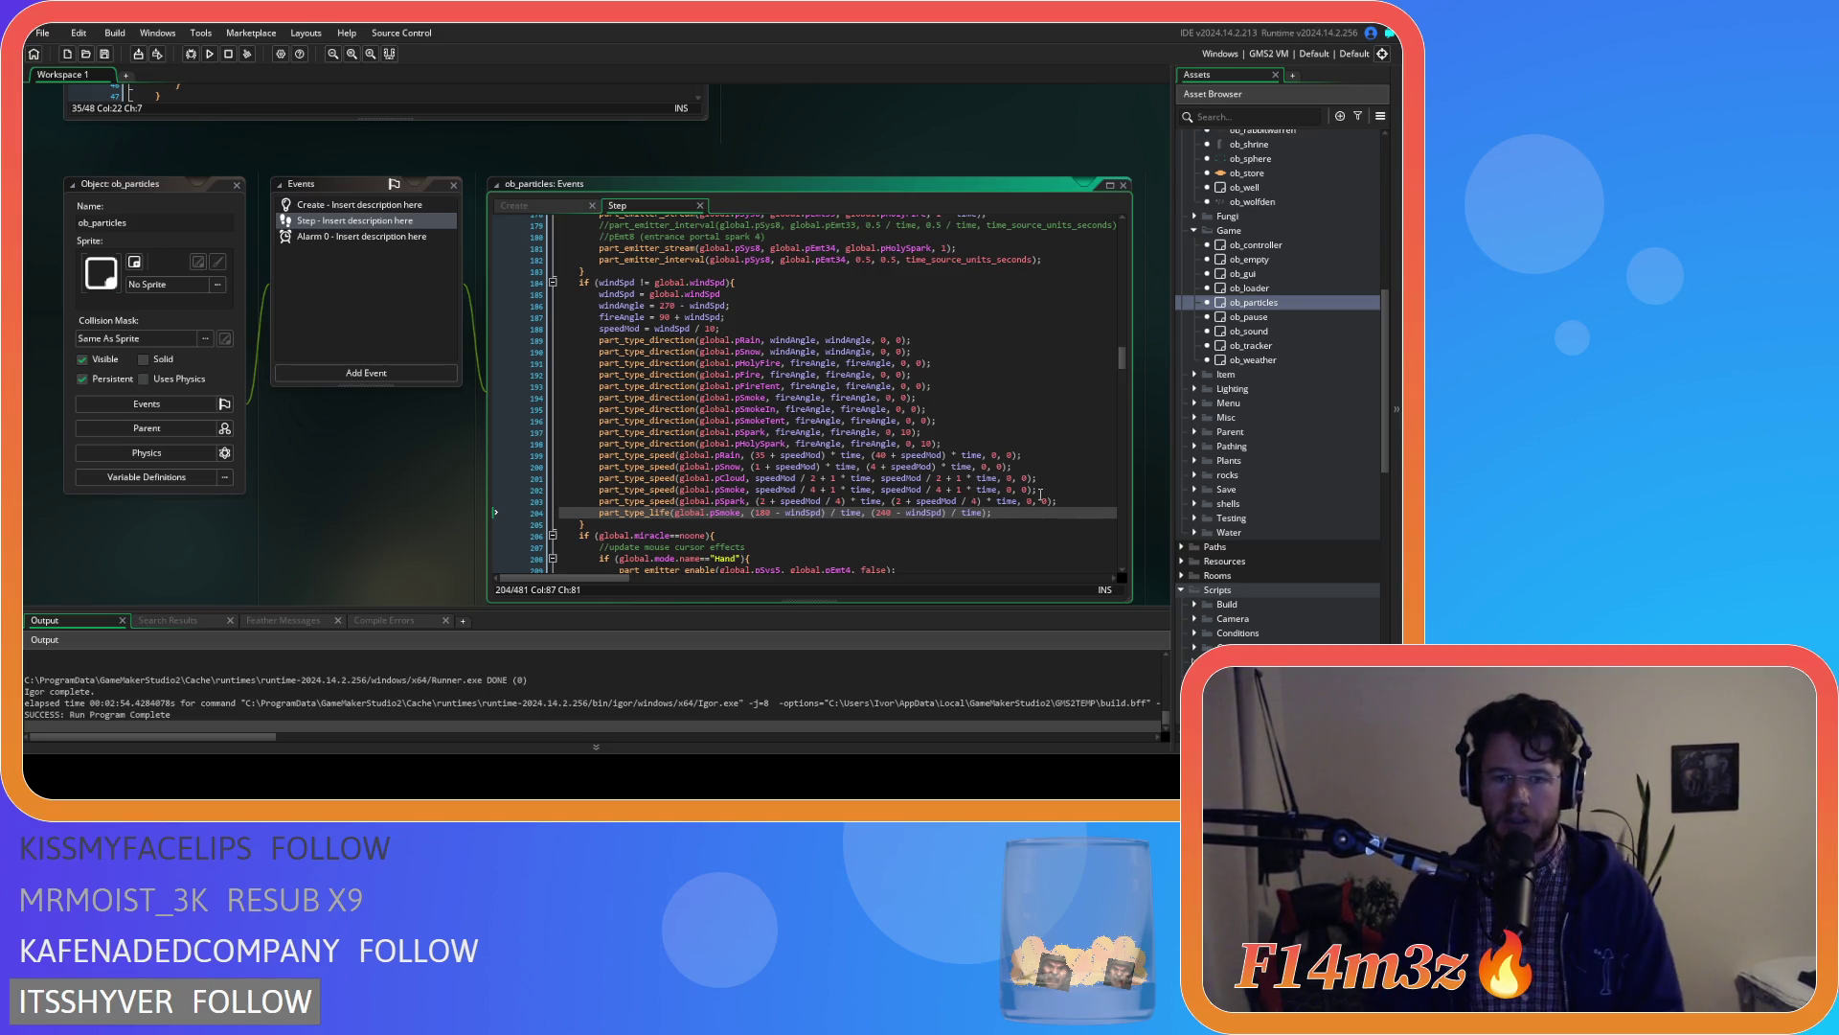
Duplicate the pSmoke speed line and rename the copy to pSmokeIn
{"action": "left_click", "coordinate": [1051, 489]}
{"action": "key", "text": "ctrl+d"}
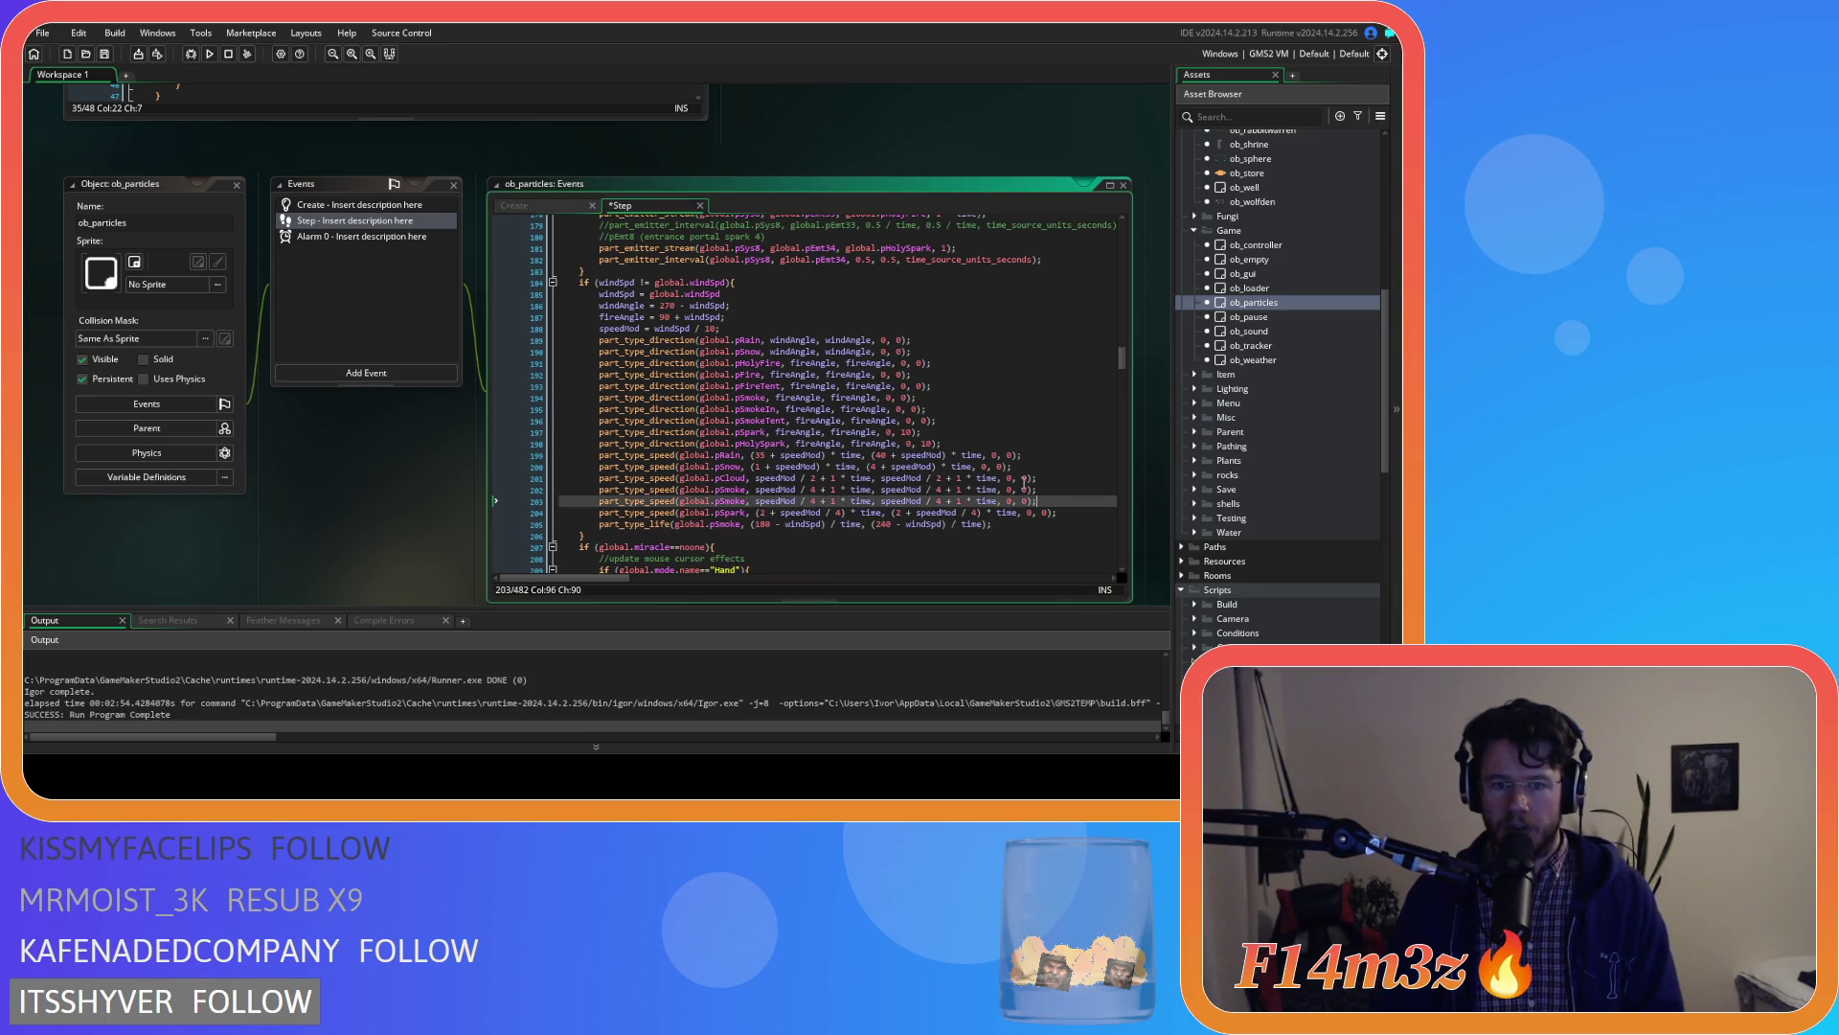
{"action": "left_click", "coordinate": [746, 501]}
{"action": "type", "text": "In"}
Add a pSmokeIn lifetime line, (180 - windSpd)/time to (240 - windSpd)/time, and save
{"action": "left_click", "coordinate": [1001, 524]}
{"action": "key", "text": "ctrl+d"}
{"action": "left_click", "coordinate": [742, 535]}
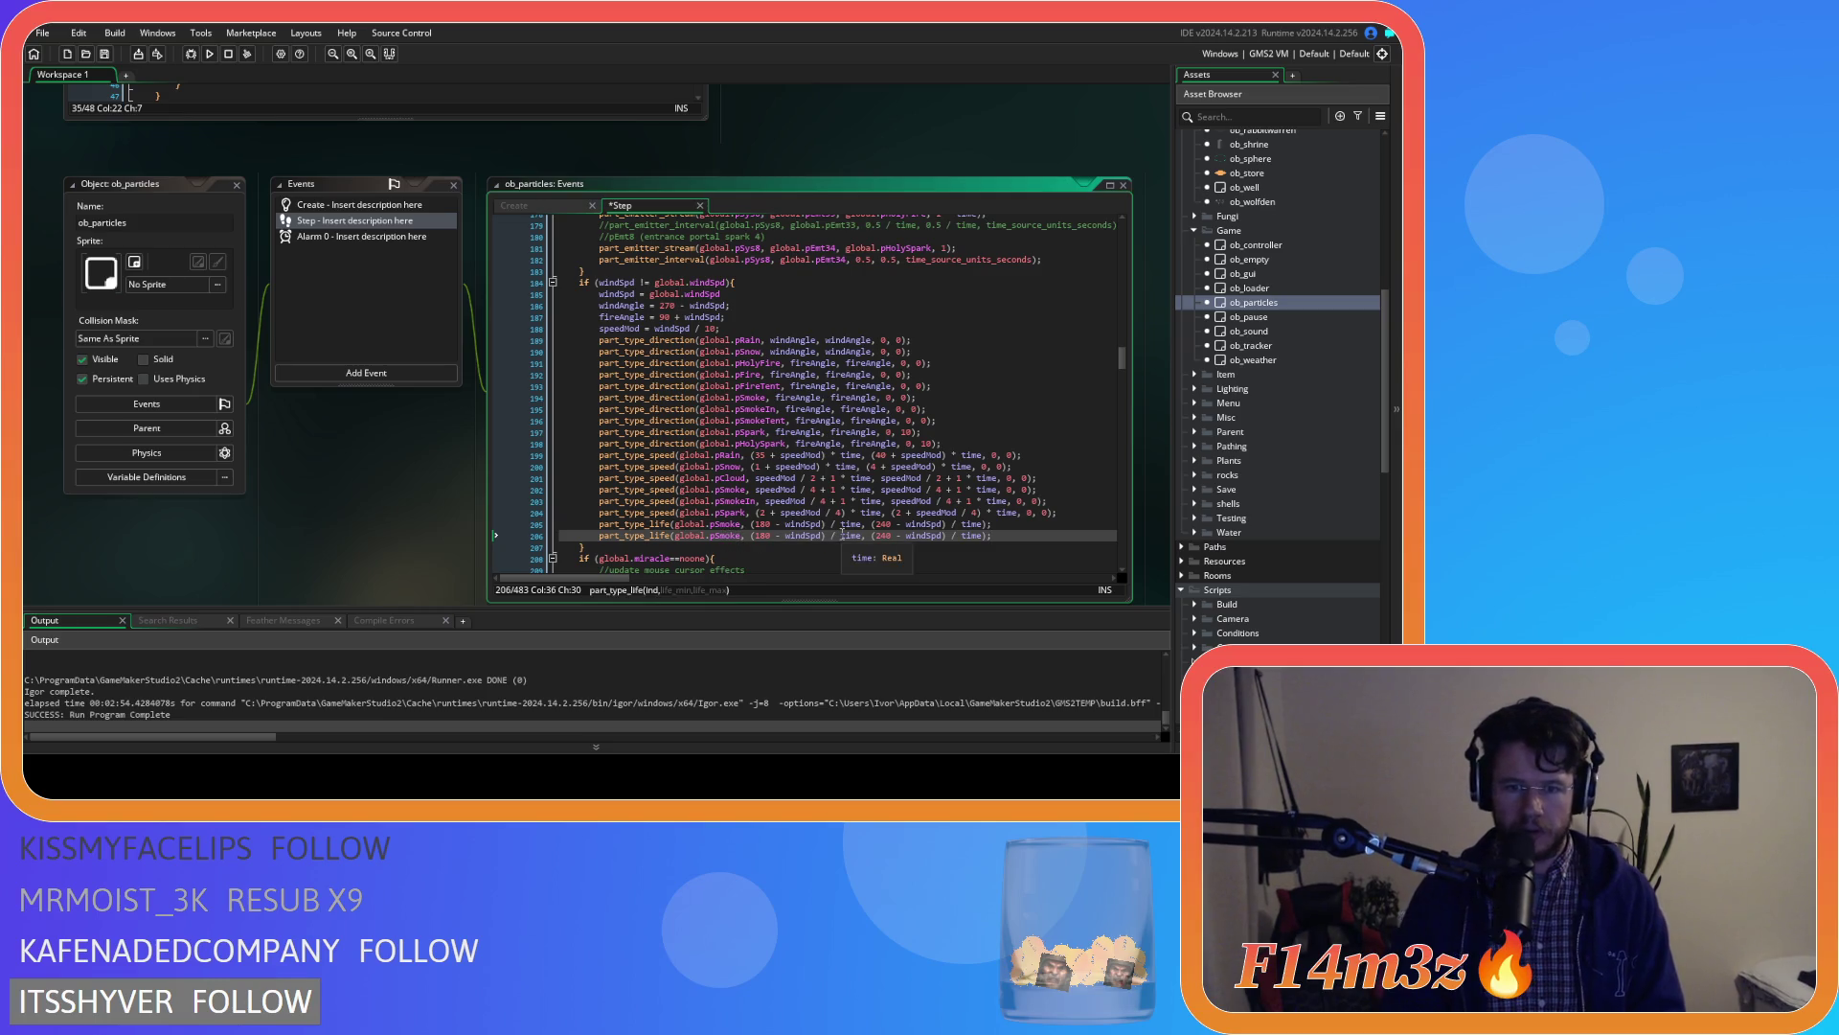
{"action": "type", "text": "In"}
{"action": "left_click", "coordinate": [1065, 533]}
{"action": "key", "text": "ctrl+s"}
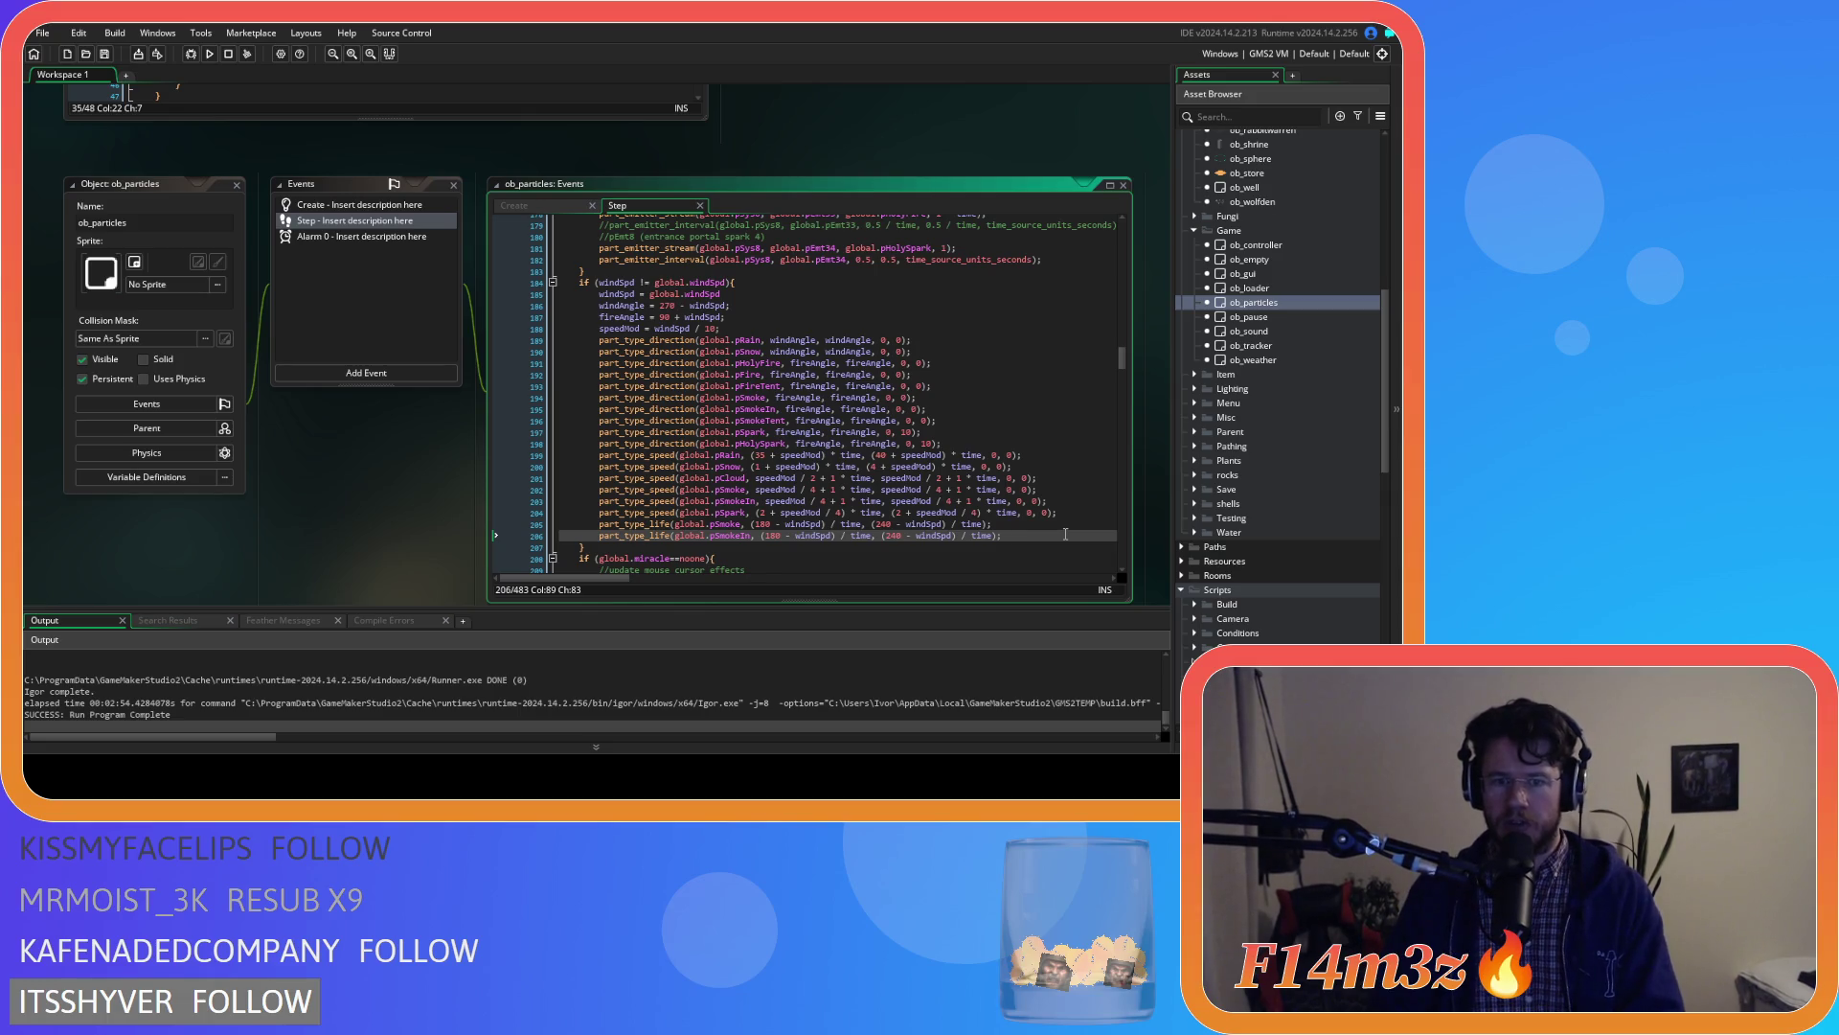
{"action": "scroll", "coordinate": [1065, 533], "scroll_direction": "up", "scroll_amount": 3}
{"action": "scroll", "coordinate": [1048, 533], "scroll_direction": "down", "scroll_amount": 2}
{"action": "scroll", "coordinate": [1048, 534], "scroll_direction": "up", "scroll_amount": 1}
{"action": "scroll", "coordinate": [1048, 533], "scroll_direction": "down", "scroll_amount": 5}
{"action": "scroll", "coordinate": [1048, 534], "scroll_direction": "up", "scroll_amount": 2}
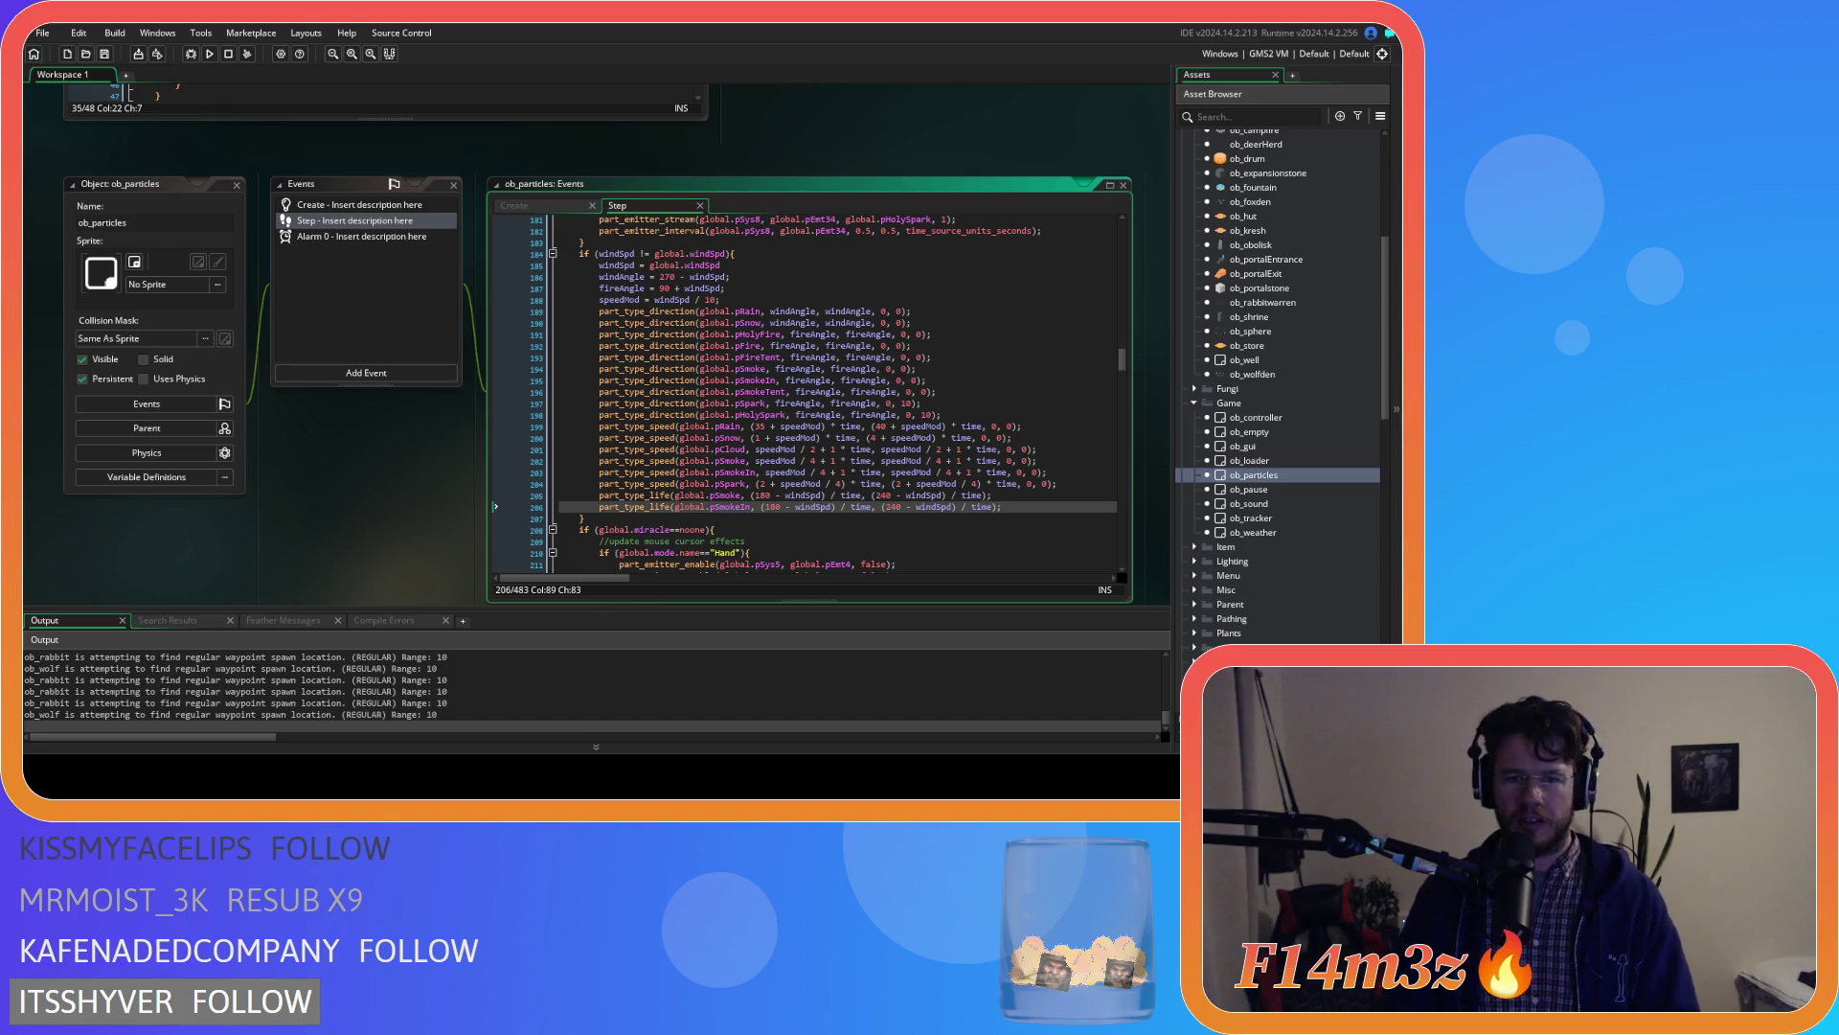
Cut the emit-smoke block out of the sc_internalTemp script
{"action": "left_click", "coordinate": [853, 391]}
{"action": "scroll", "coordinate": [991, 436], "scroll_direction": "up", "scroll_amount": 3}
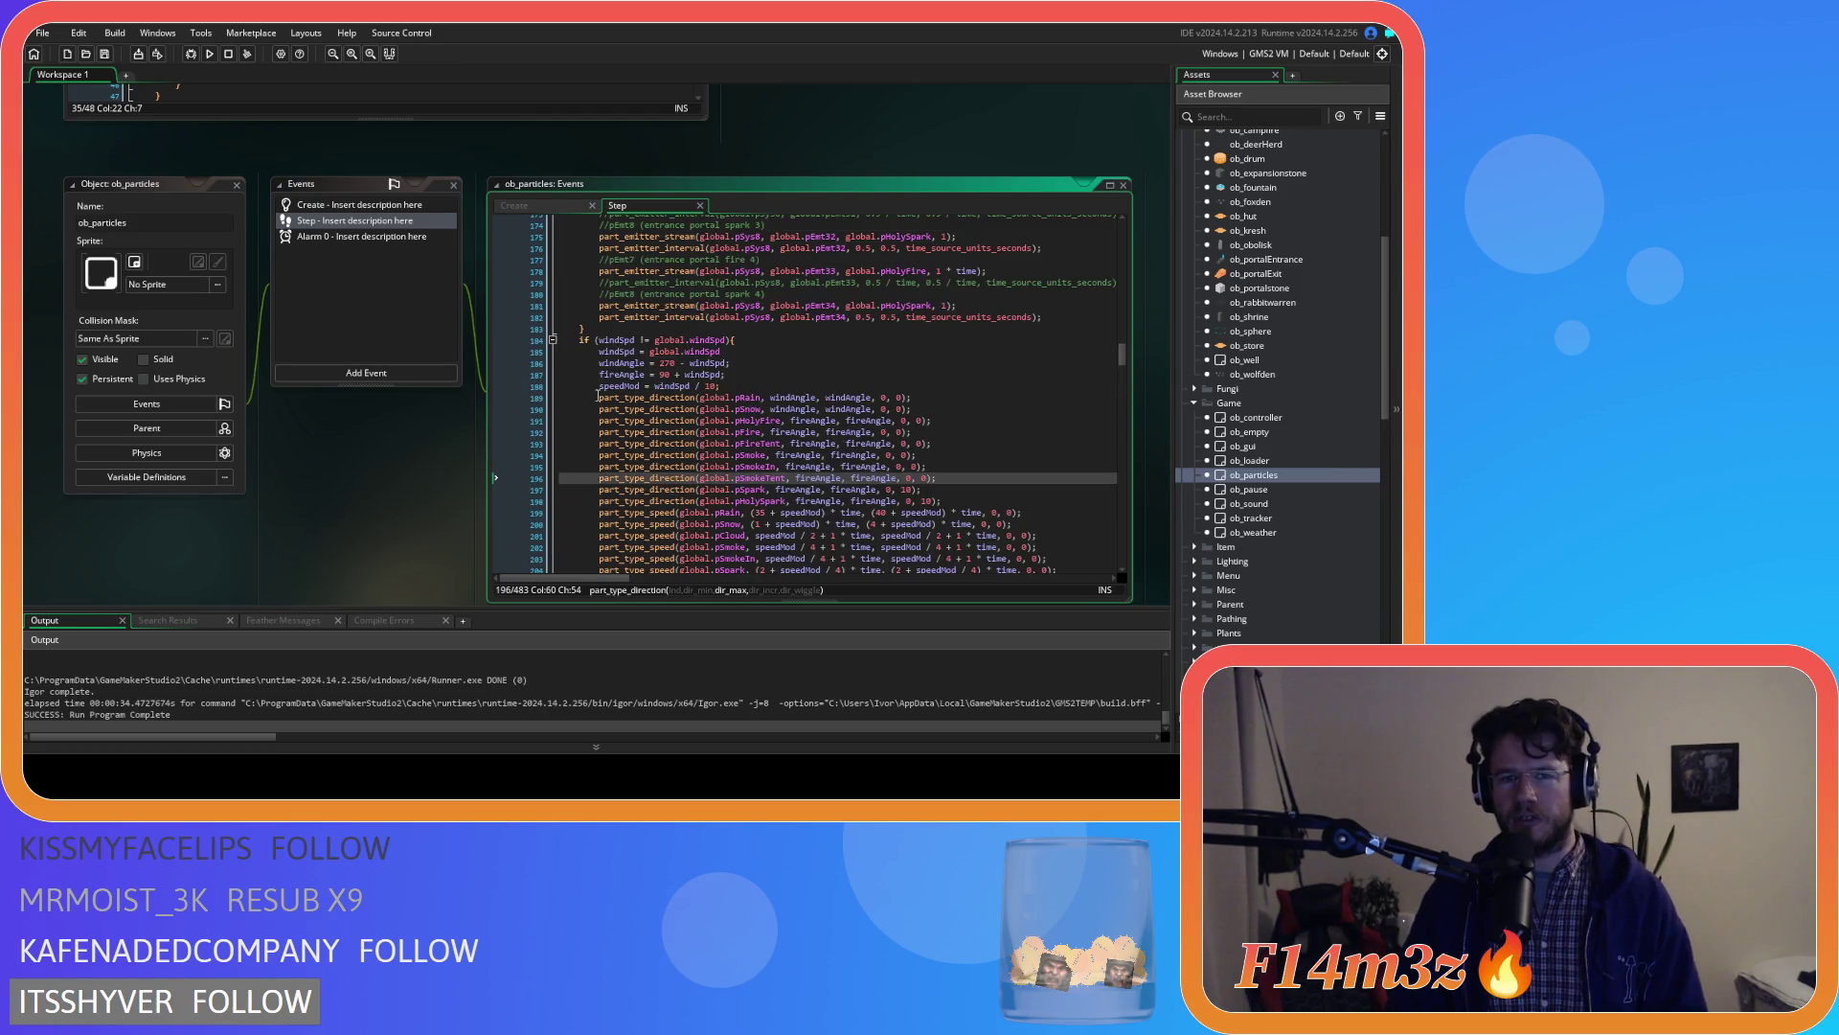
{"action": "scroll", "coordinate": [369, 479], "scroll_direction": "up", "scroll_amount": 5}
{"action": "left_click_drag", "start_coordinate": [222, 538], "coordinate": [216, 454]}
{"action": "key", "text": "ctrl+c"}
{"action": "key", "text": "BackSpace"}
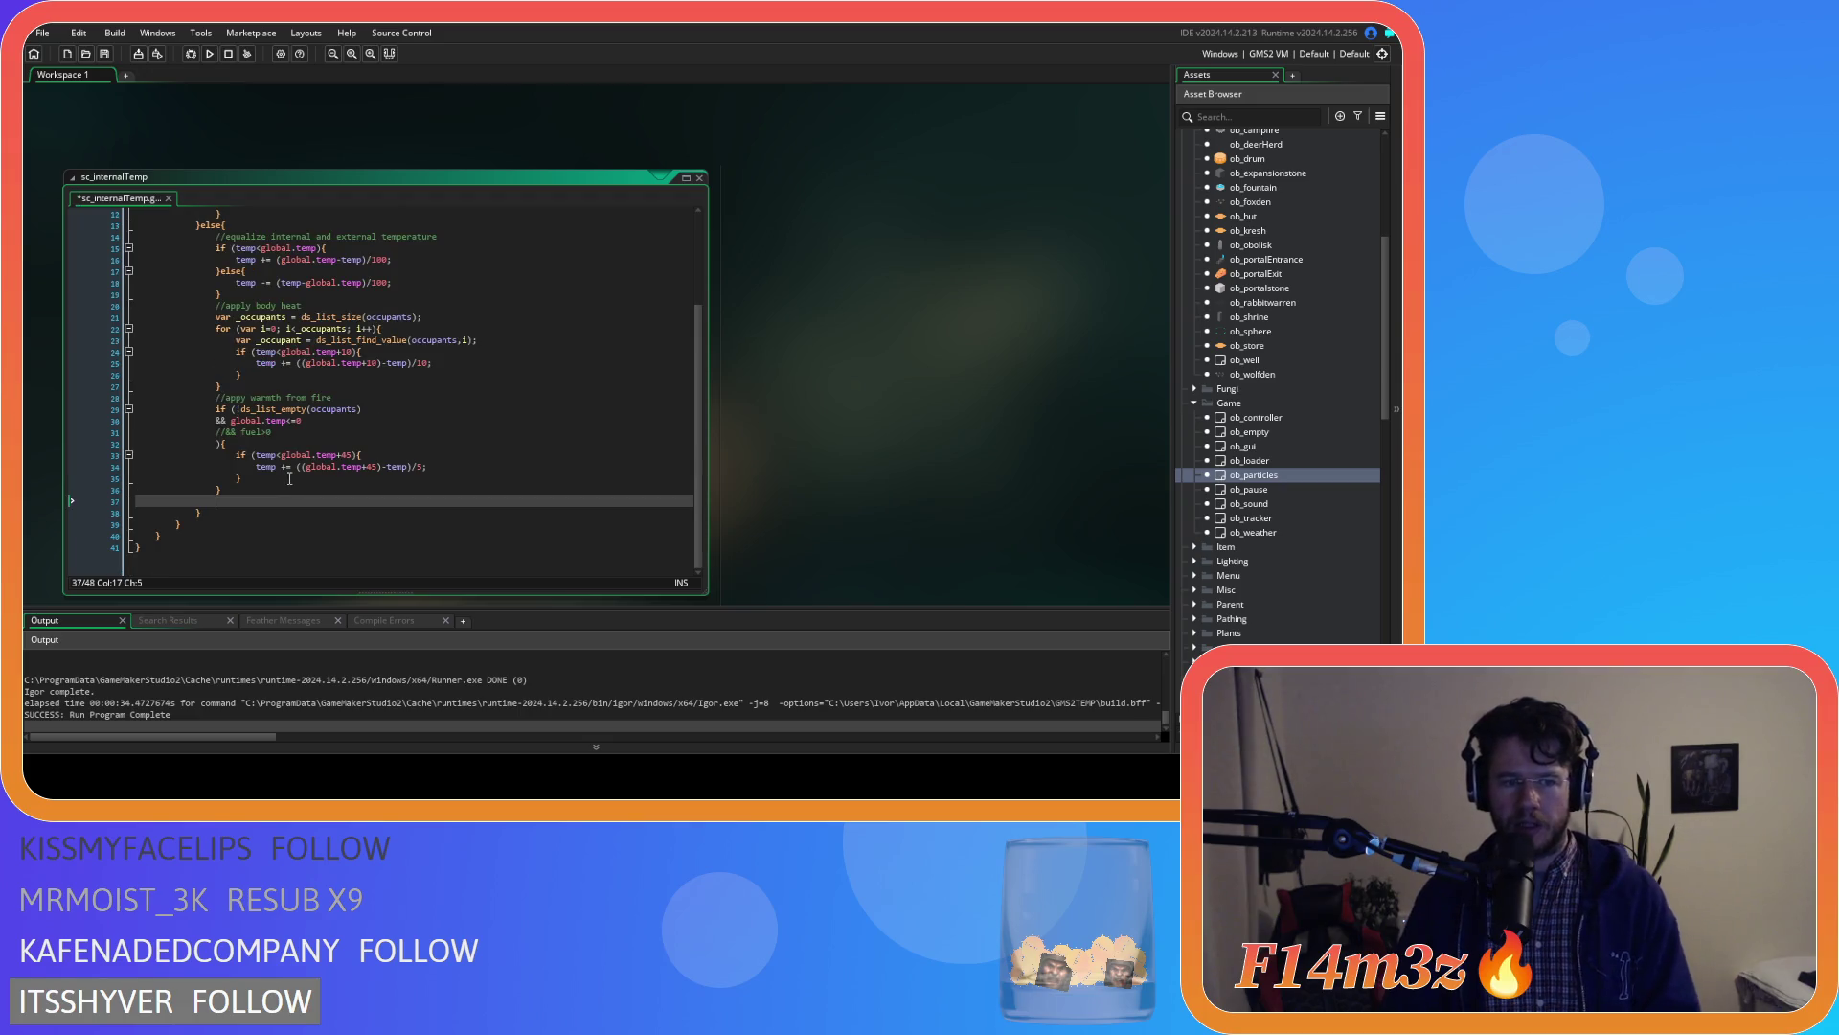
{"action": "key", "text": "BackSpace"}
{"action": "scroll", "coordinate": [1214, 534], "scroll_direction": "up", "scroll_amount": 3}
{"action": "scroll", "coordinate": [1214, 533], "scroll_direction": "up", "scroll_amount": 3}
Paste the smoke block into ob_hut's Step event and unindent it
{"action": "left_click", "coordinate": [1262, 372]}
{"action": "scroll", "coordinate": [1080, 345], "scroll_direction": "down", "scroll_amount": 2}
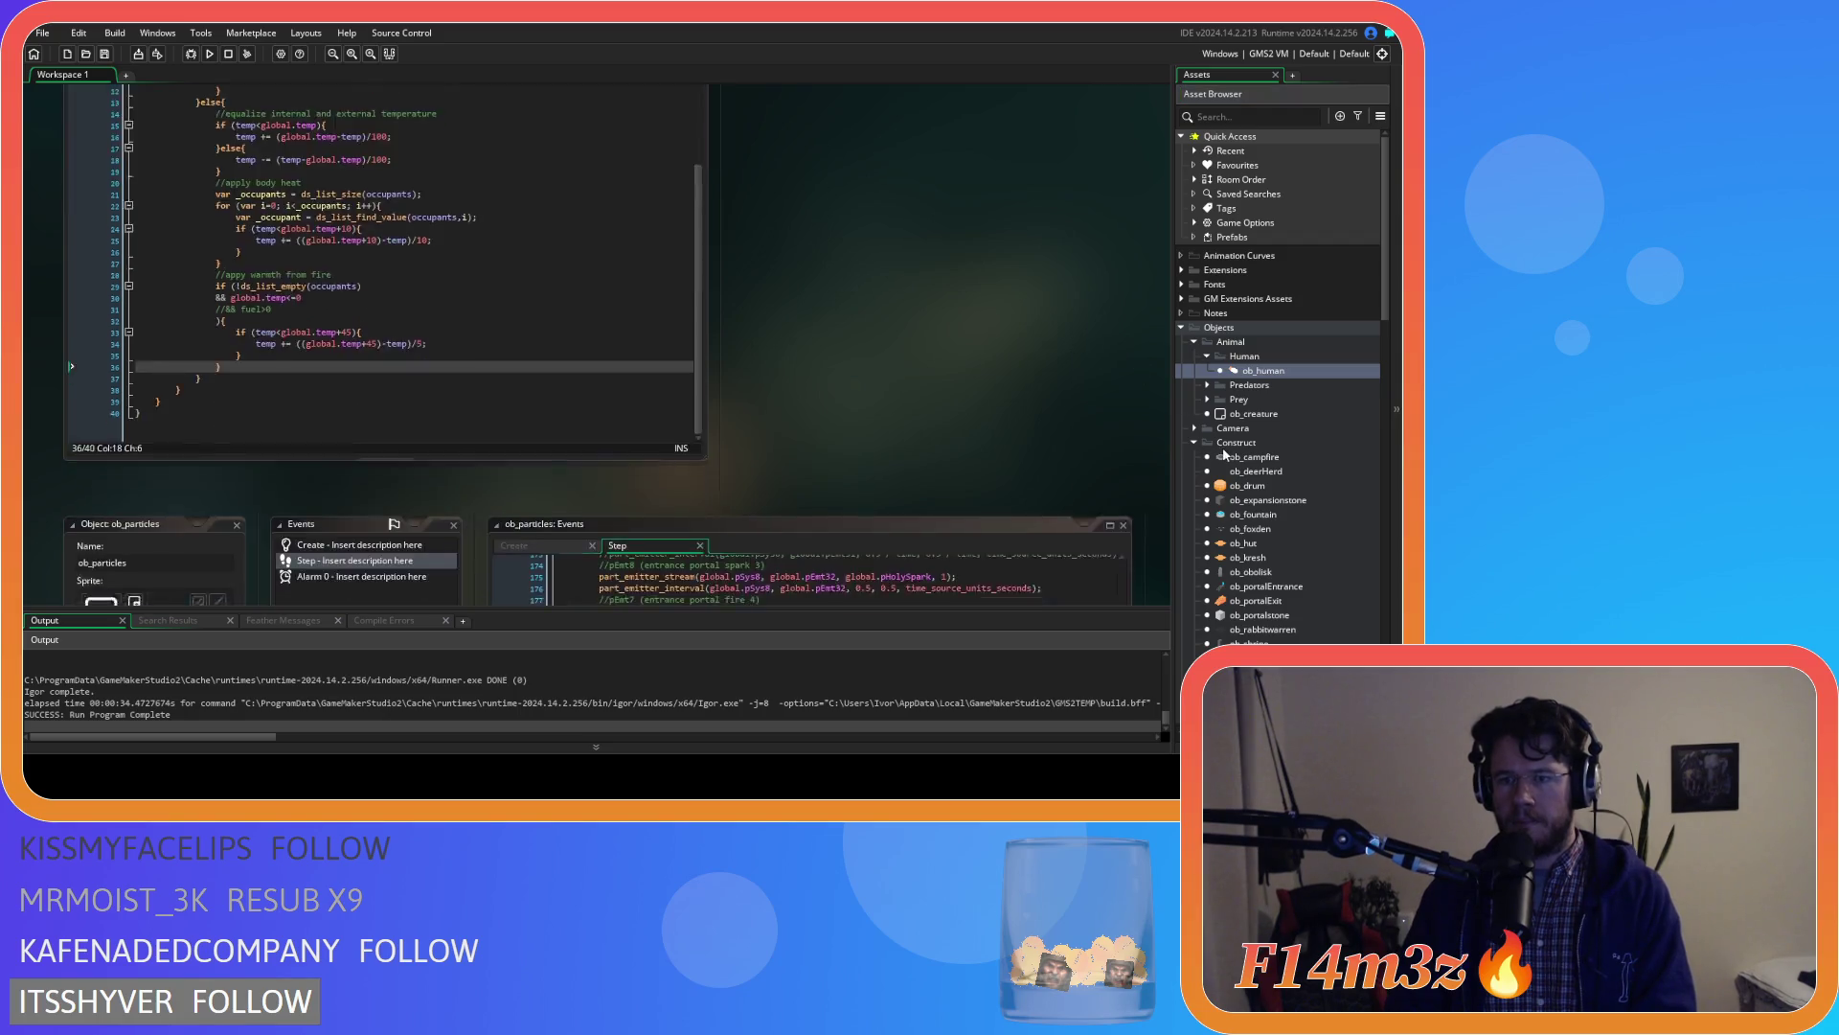
{"action": "double_click", "coordinate": [1269, 543]}
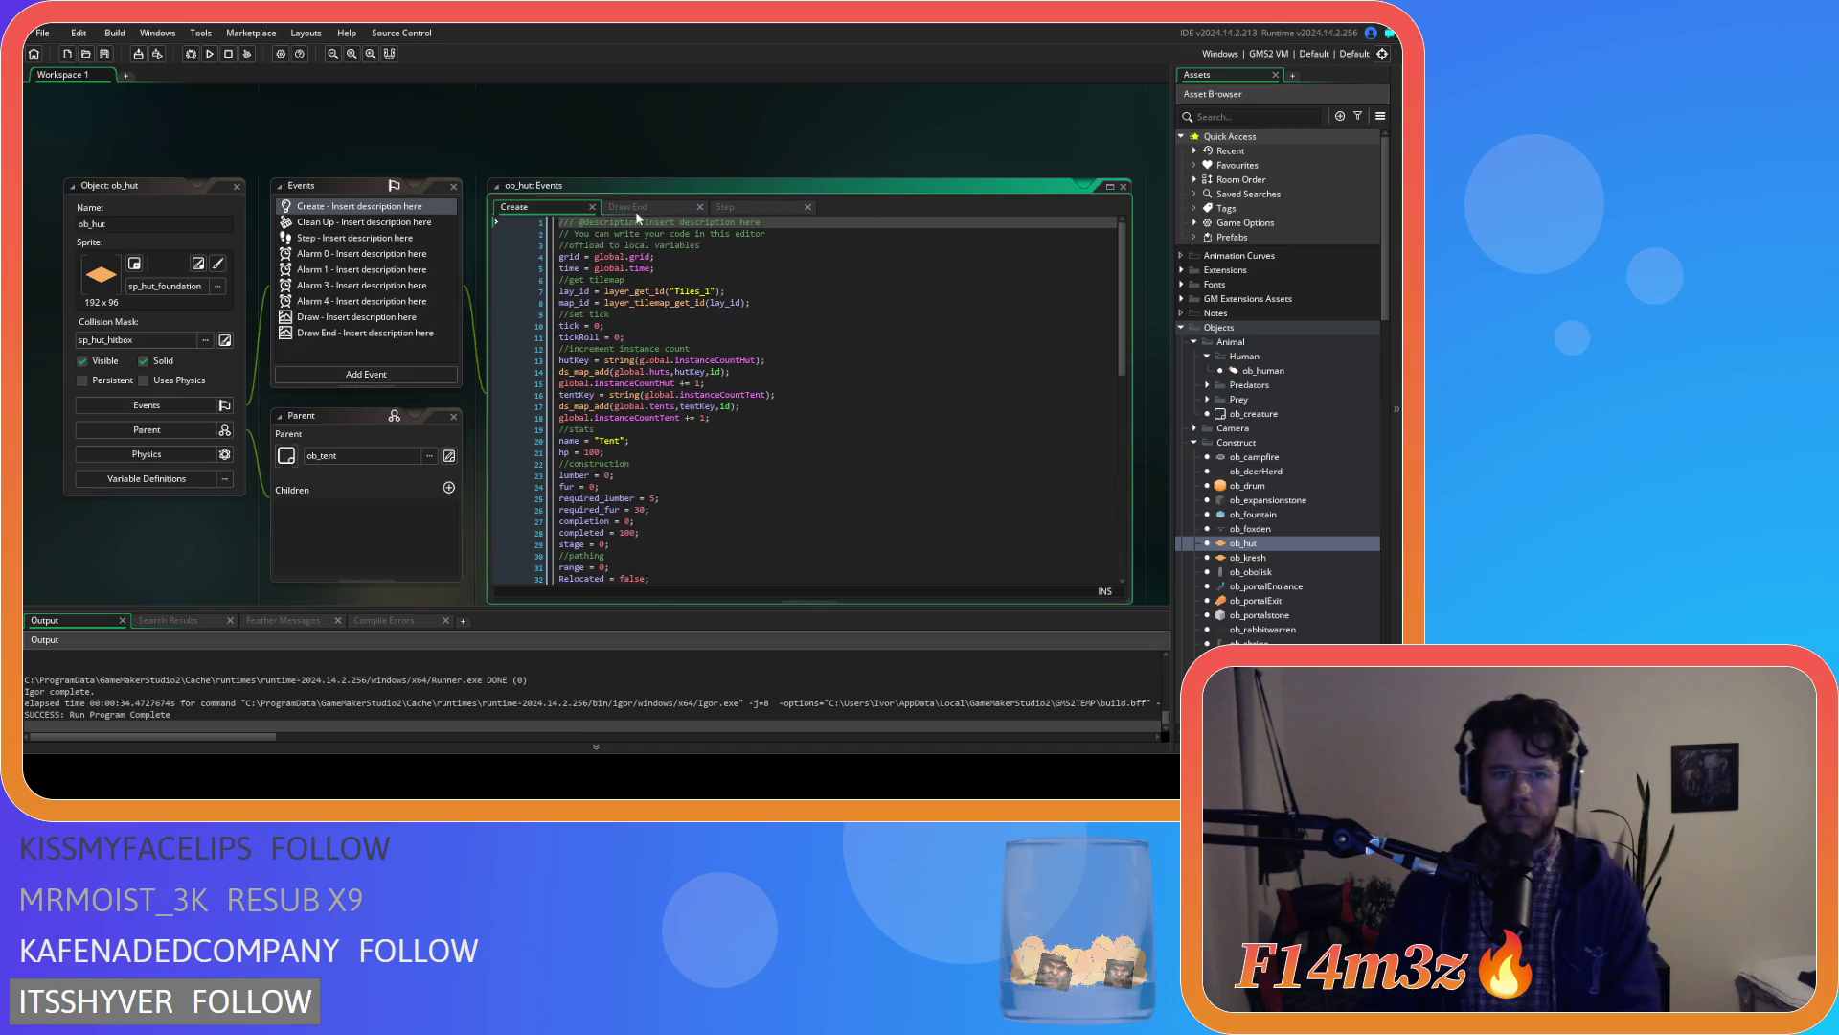
{"action": "left_click", "coordinate": [725, 207]}
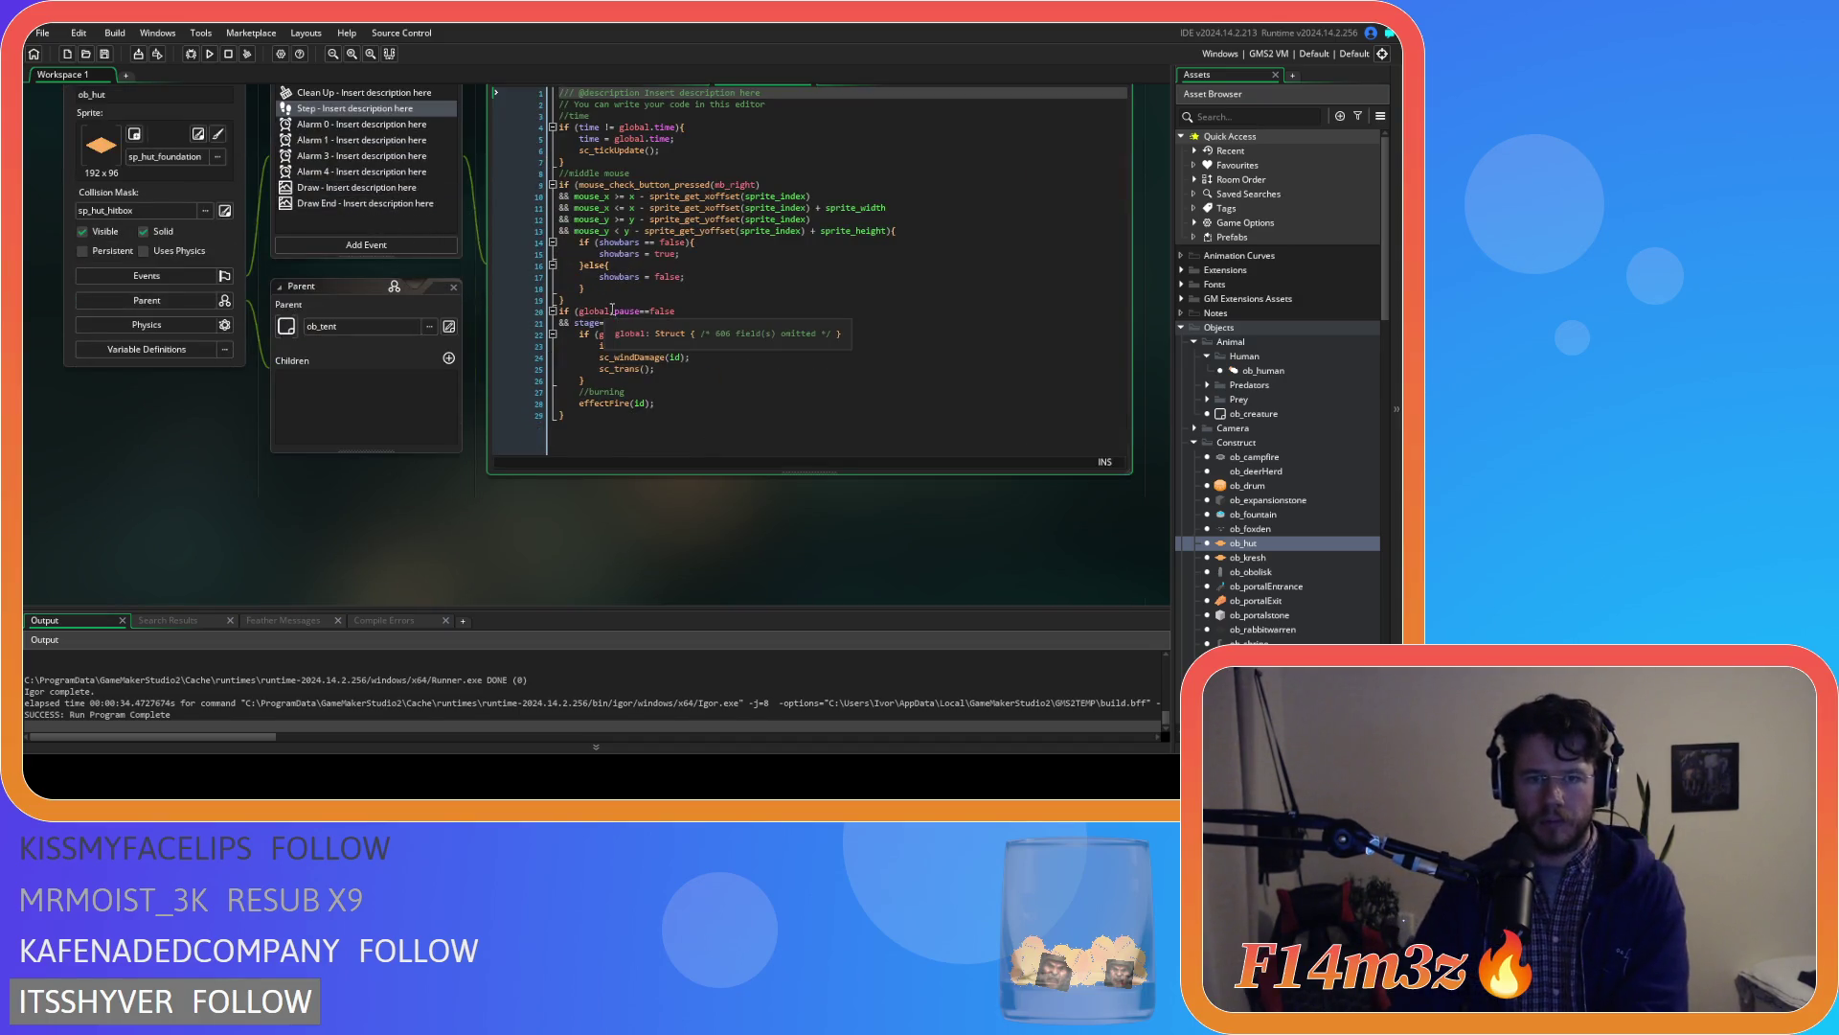
{"action": "left_click", "coordinate": [614, 299]}
{"action": "key", "text": "Return"}
{"action": "key", "text": "ctrl+v"}
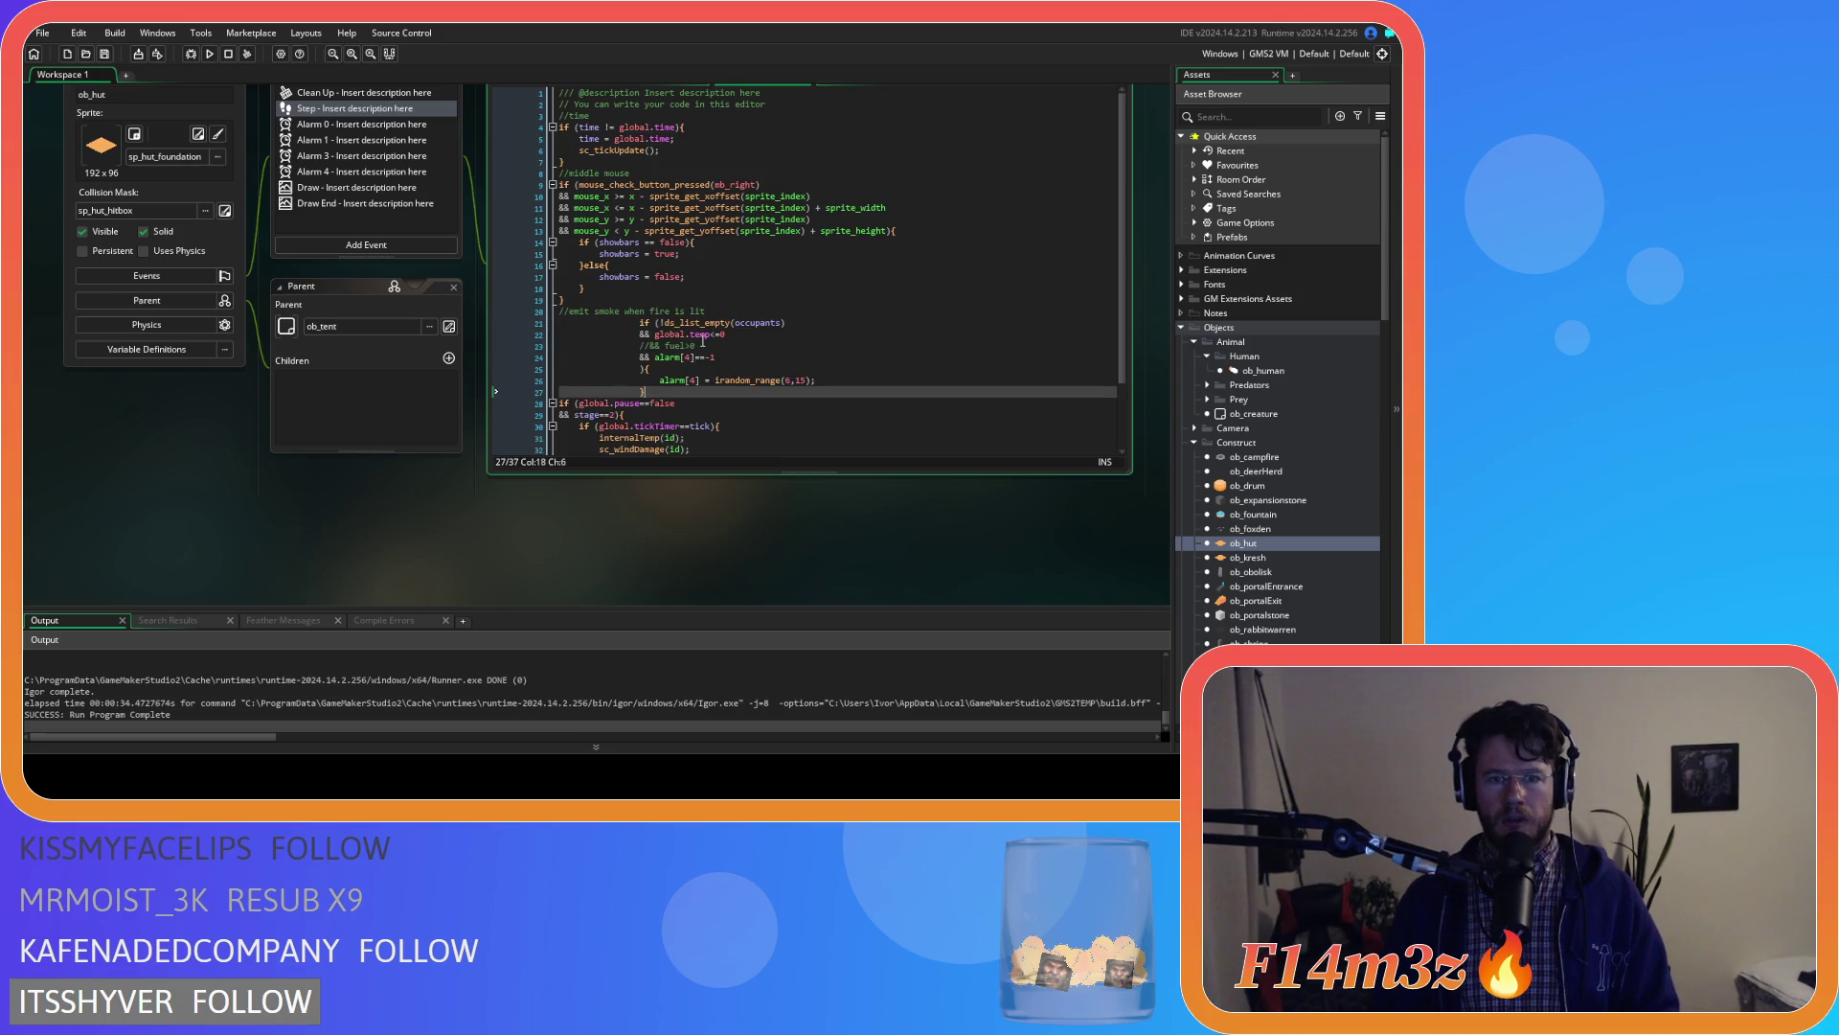
{"action": "mouse_move", "coordinate": [652, 386]}
{"action": "left_mouse_down"}
{"action": "mouse_move", "coordinate": [551, 375]}
{"action": "mouse_move", "coordinate": [461, 320]}
{"action": "left_mouse_up"}
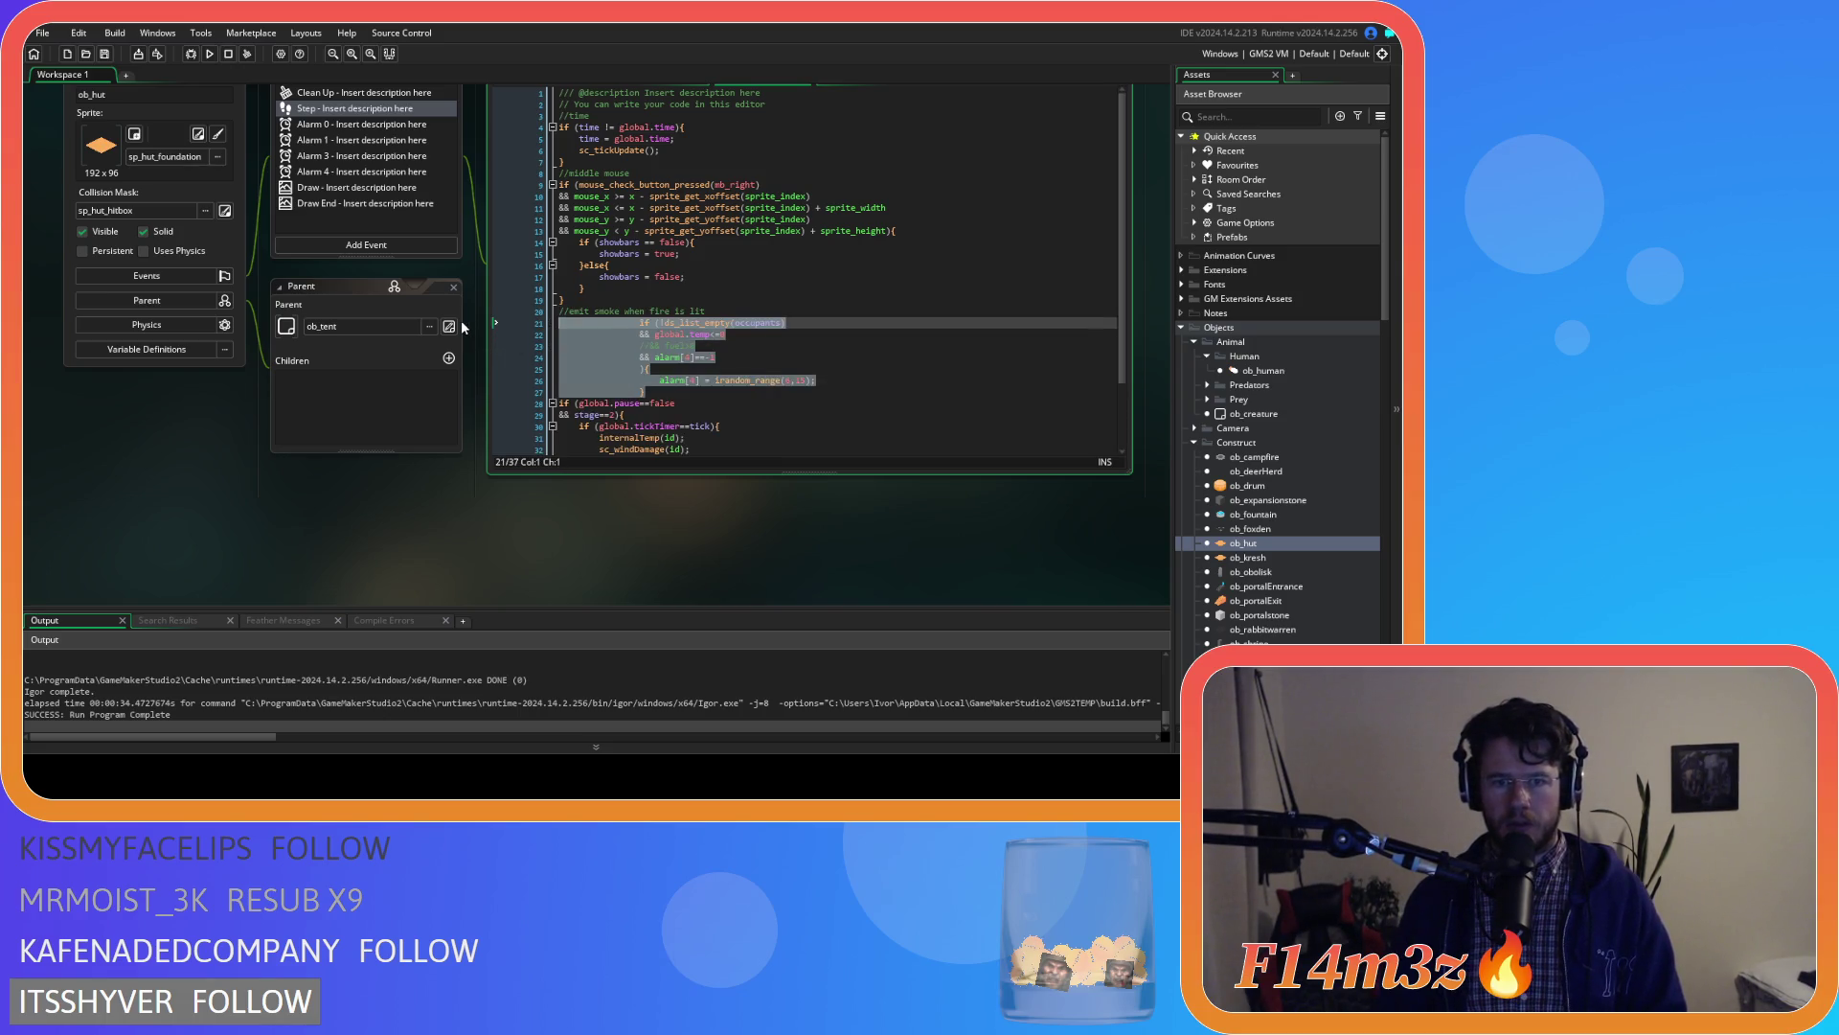
{"action": "key", "text": "shift+Tab"}
{"action": "key", "text": "shift+Tab"}
{"action": "key", "text": "shift+Tab"}
{"action": "key", "text": "shift+Tab"}
{"action": "left_click", "coordinate": [641, 355]}
Add && stage>=2 to the hut's smoke condition, join the brace, then open ob_kresh
{"action": "left_click", "coordinate": [719, 326]}
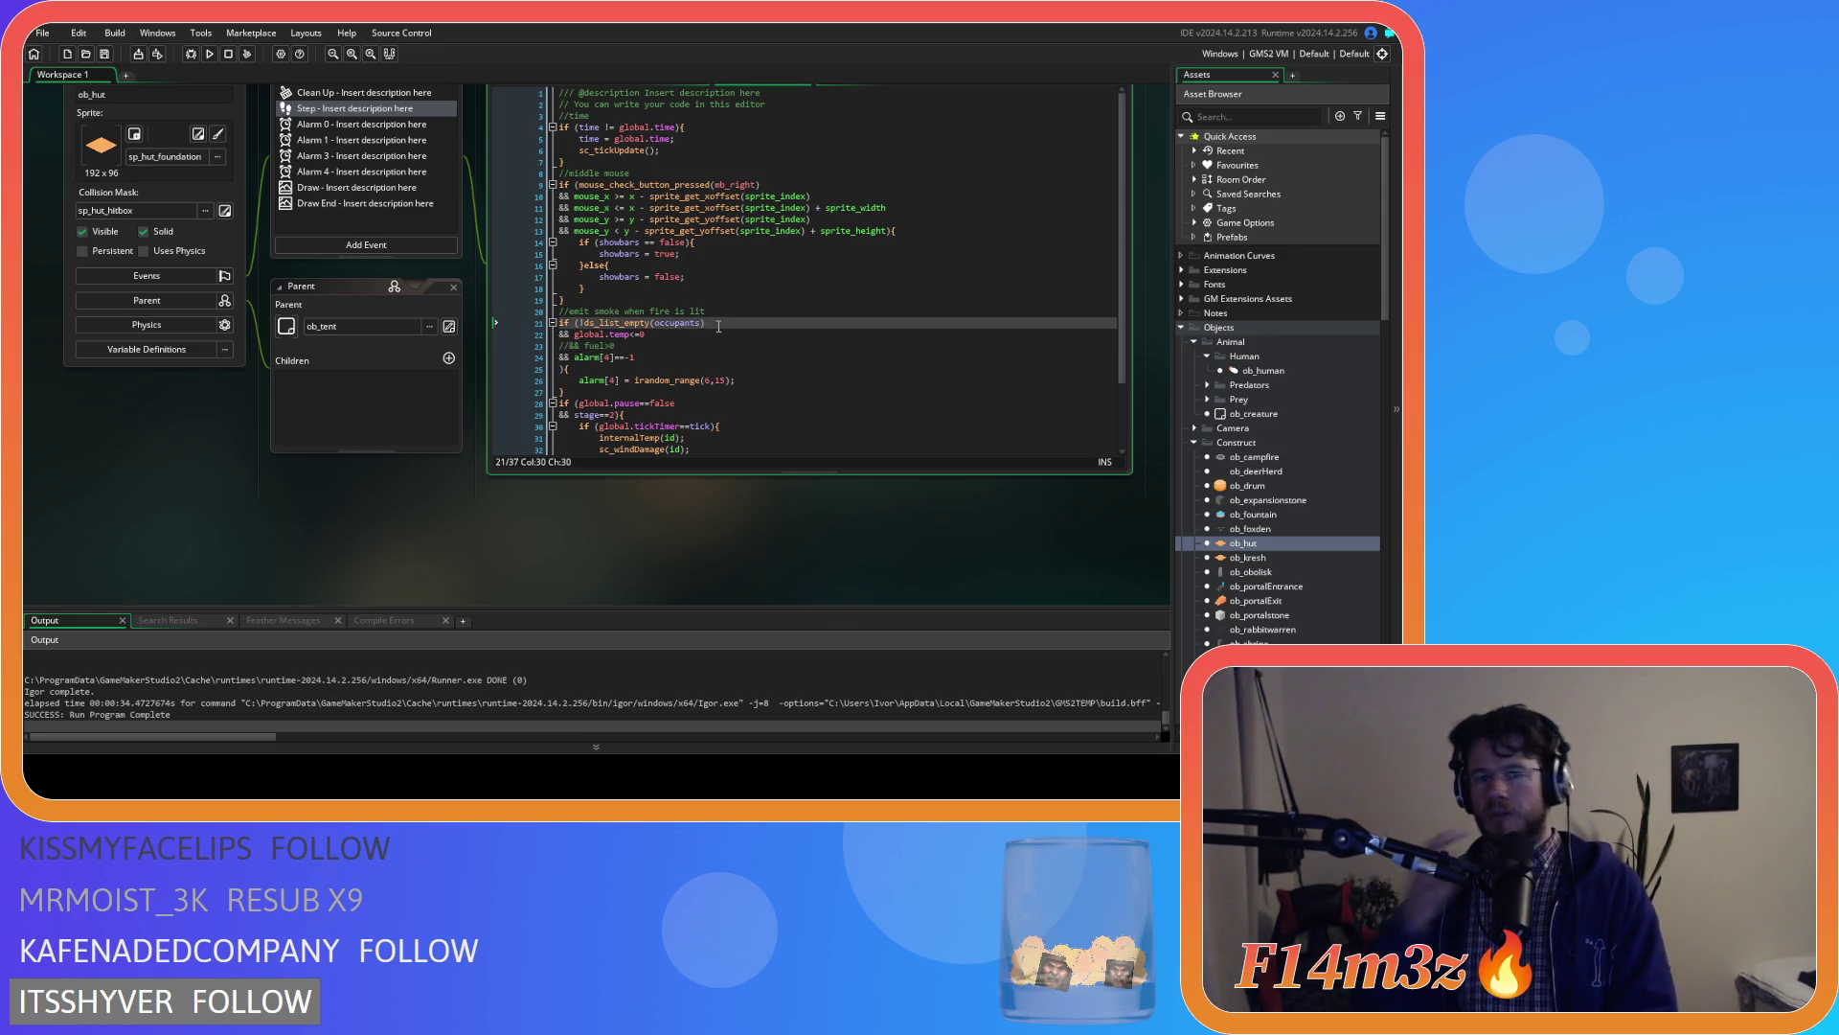
{"action": "key", "text": "Down"}
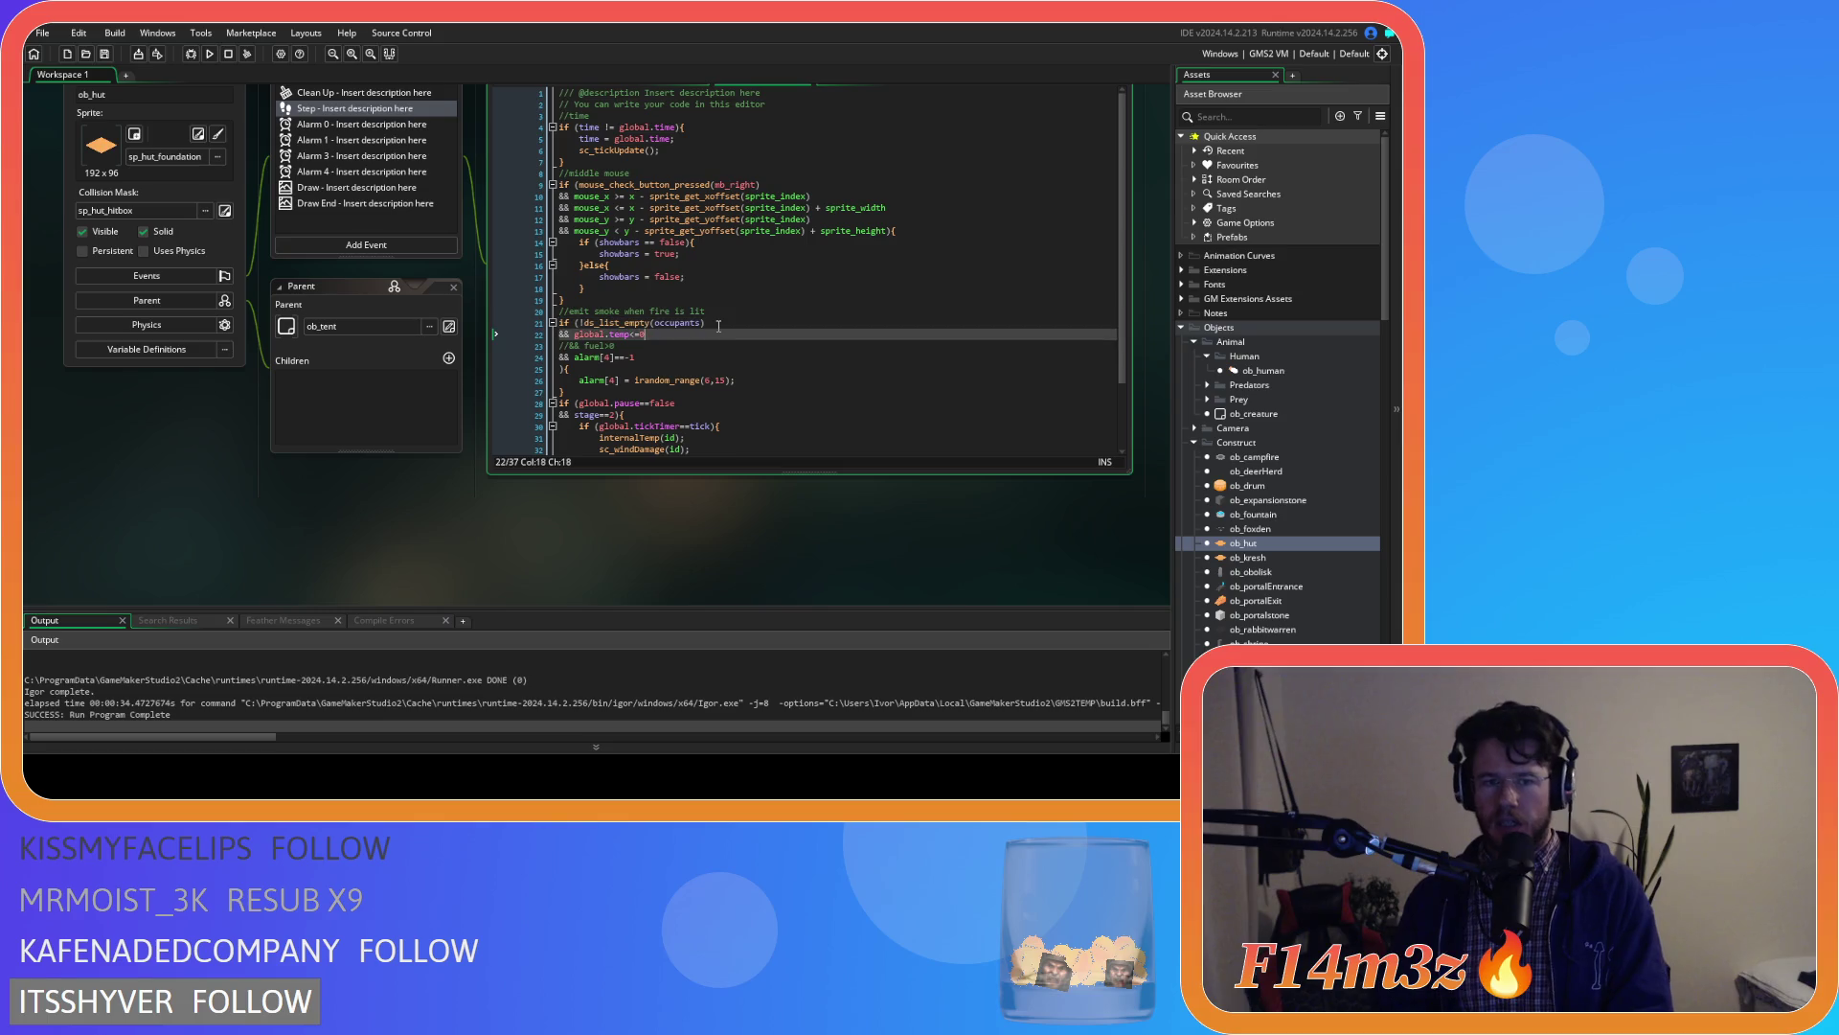
{"action": "key", "text": "Down"}
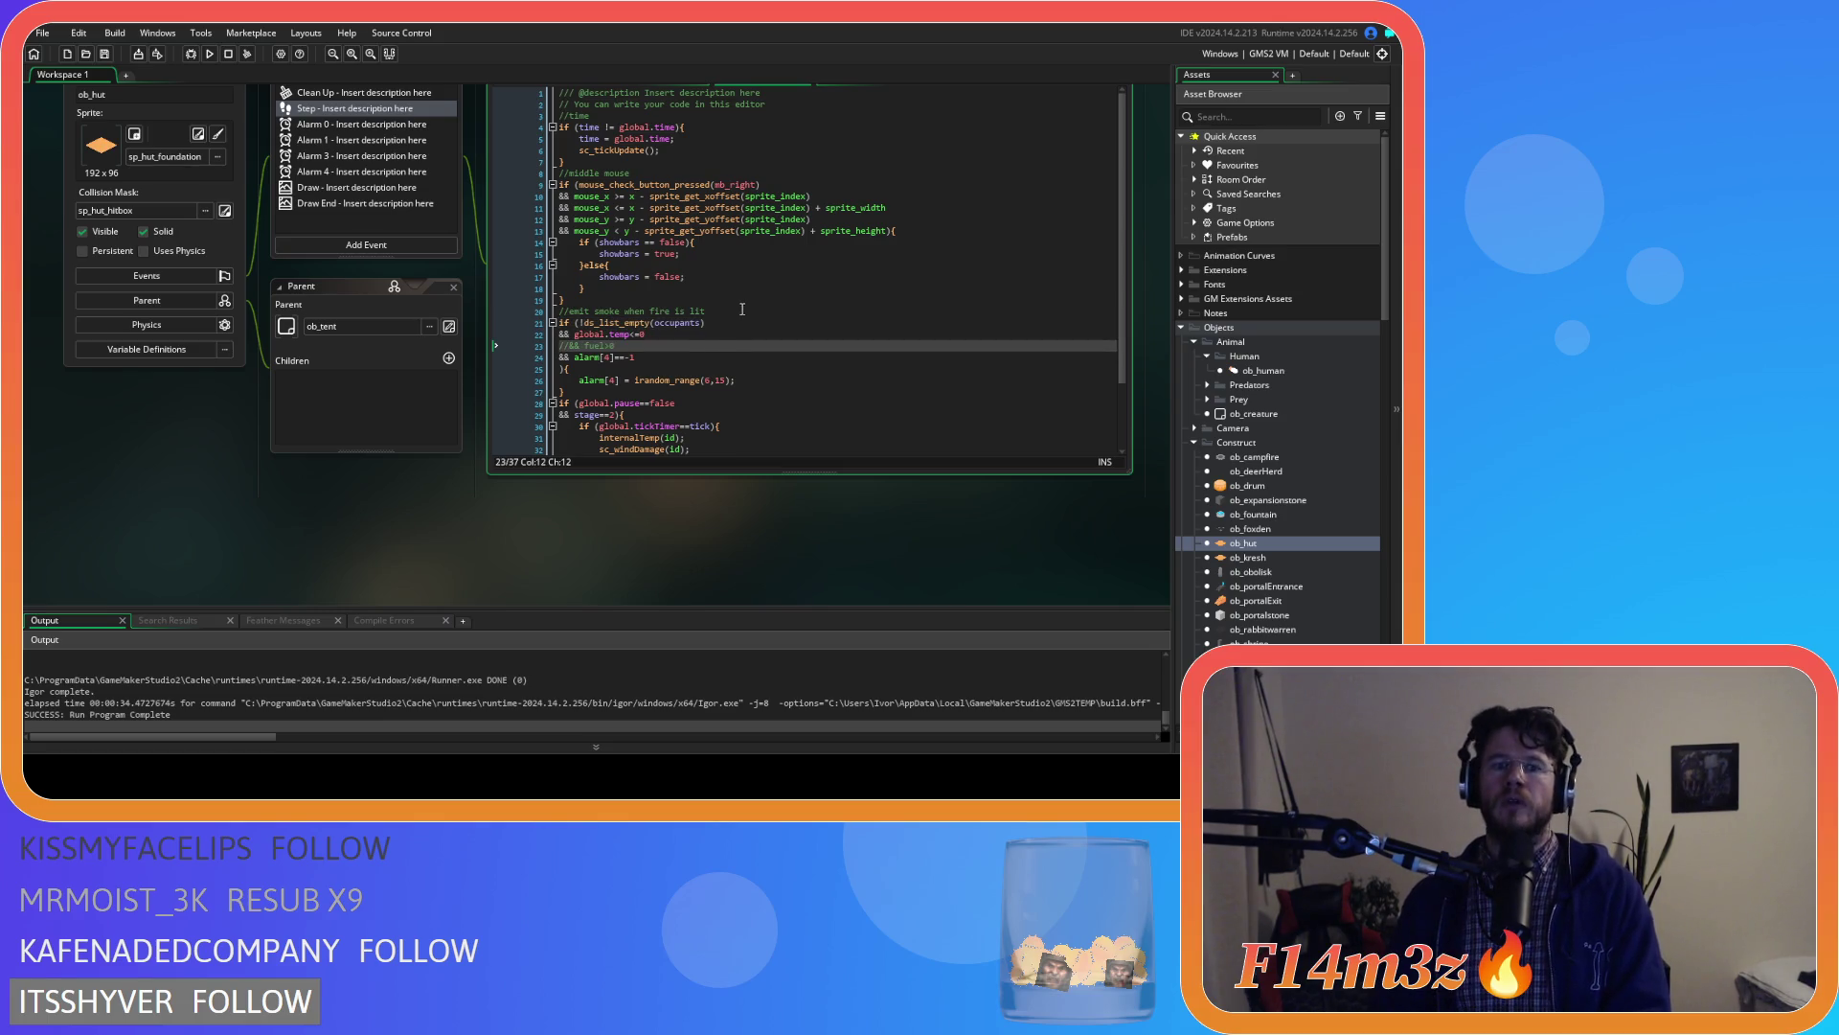
{"action": "key", "text": "Return"}
{"action": "type", "text": "&& stage"}
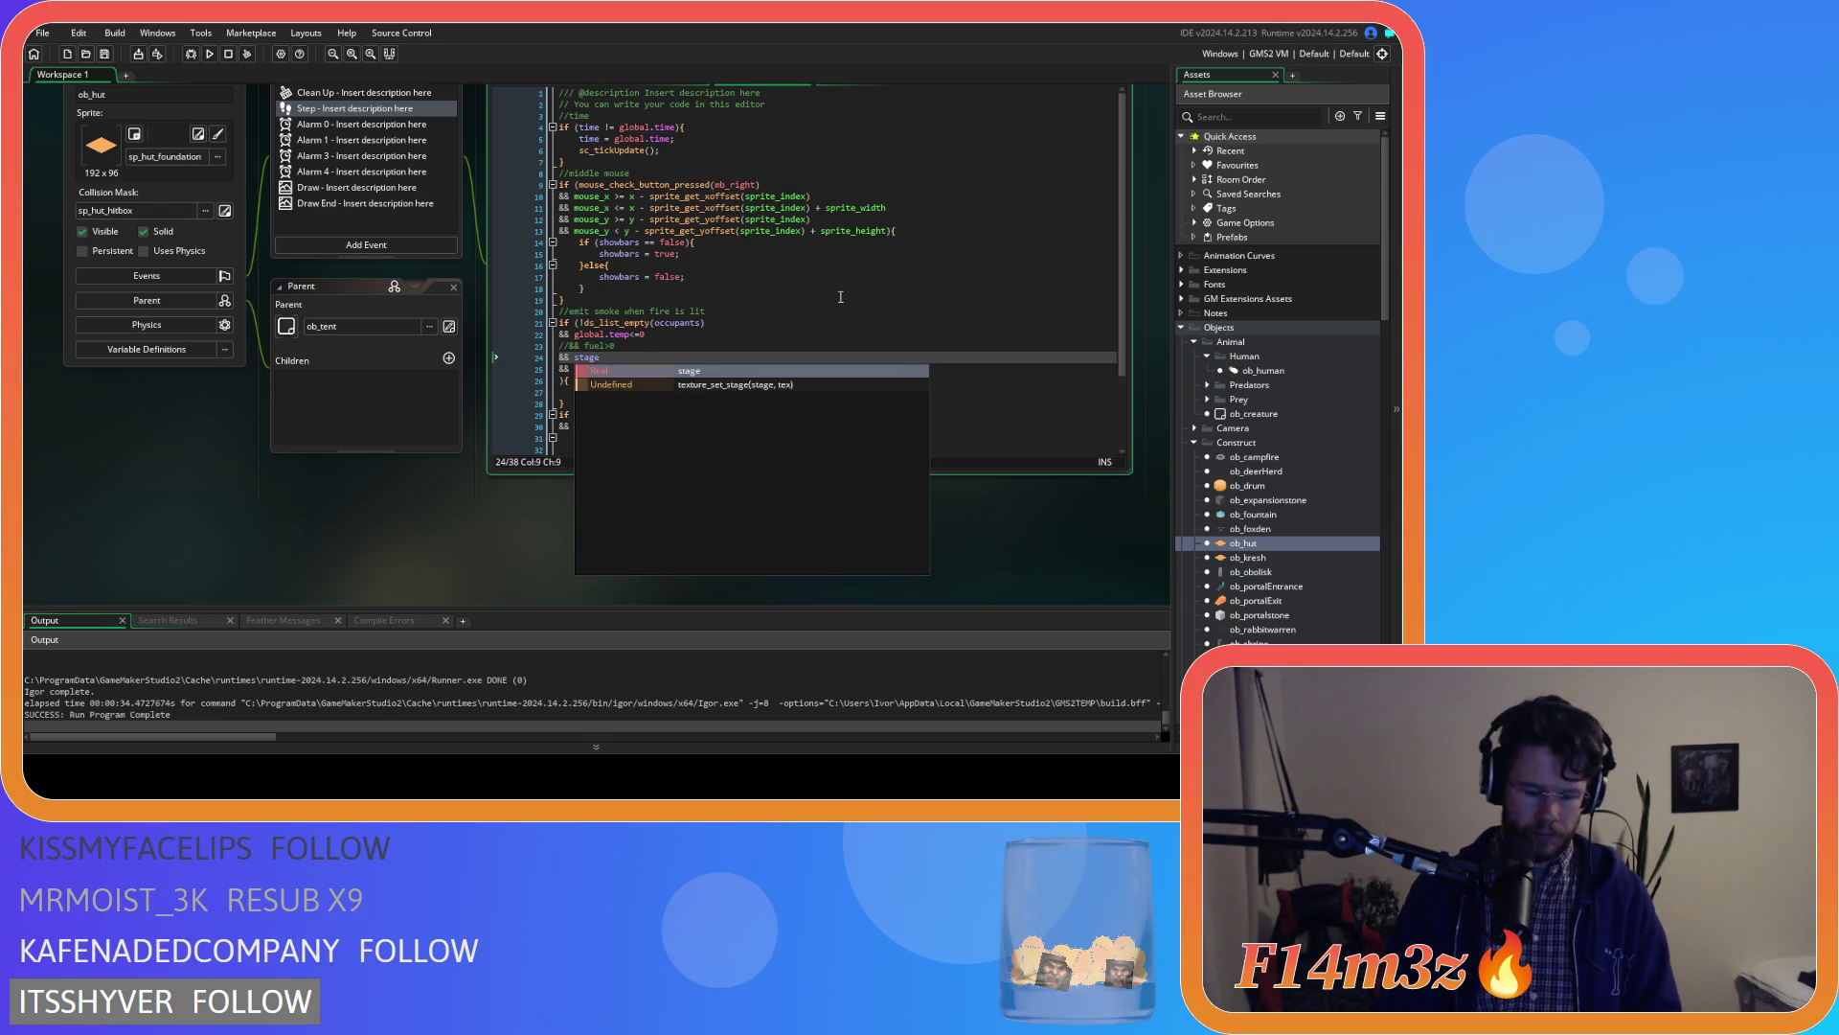
{"action": "type", "text": ">=2"}
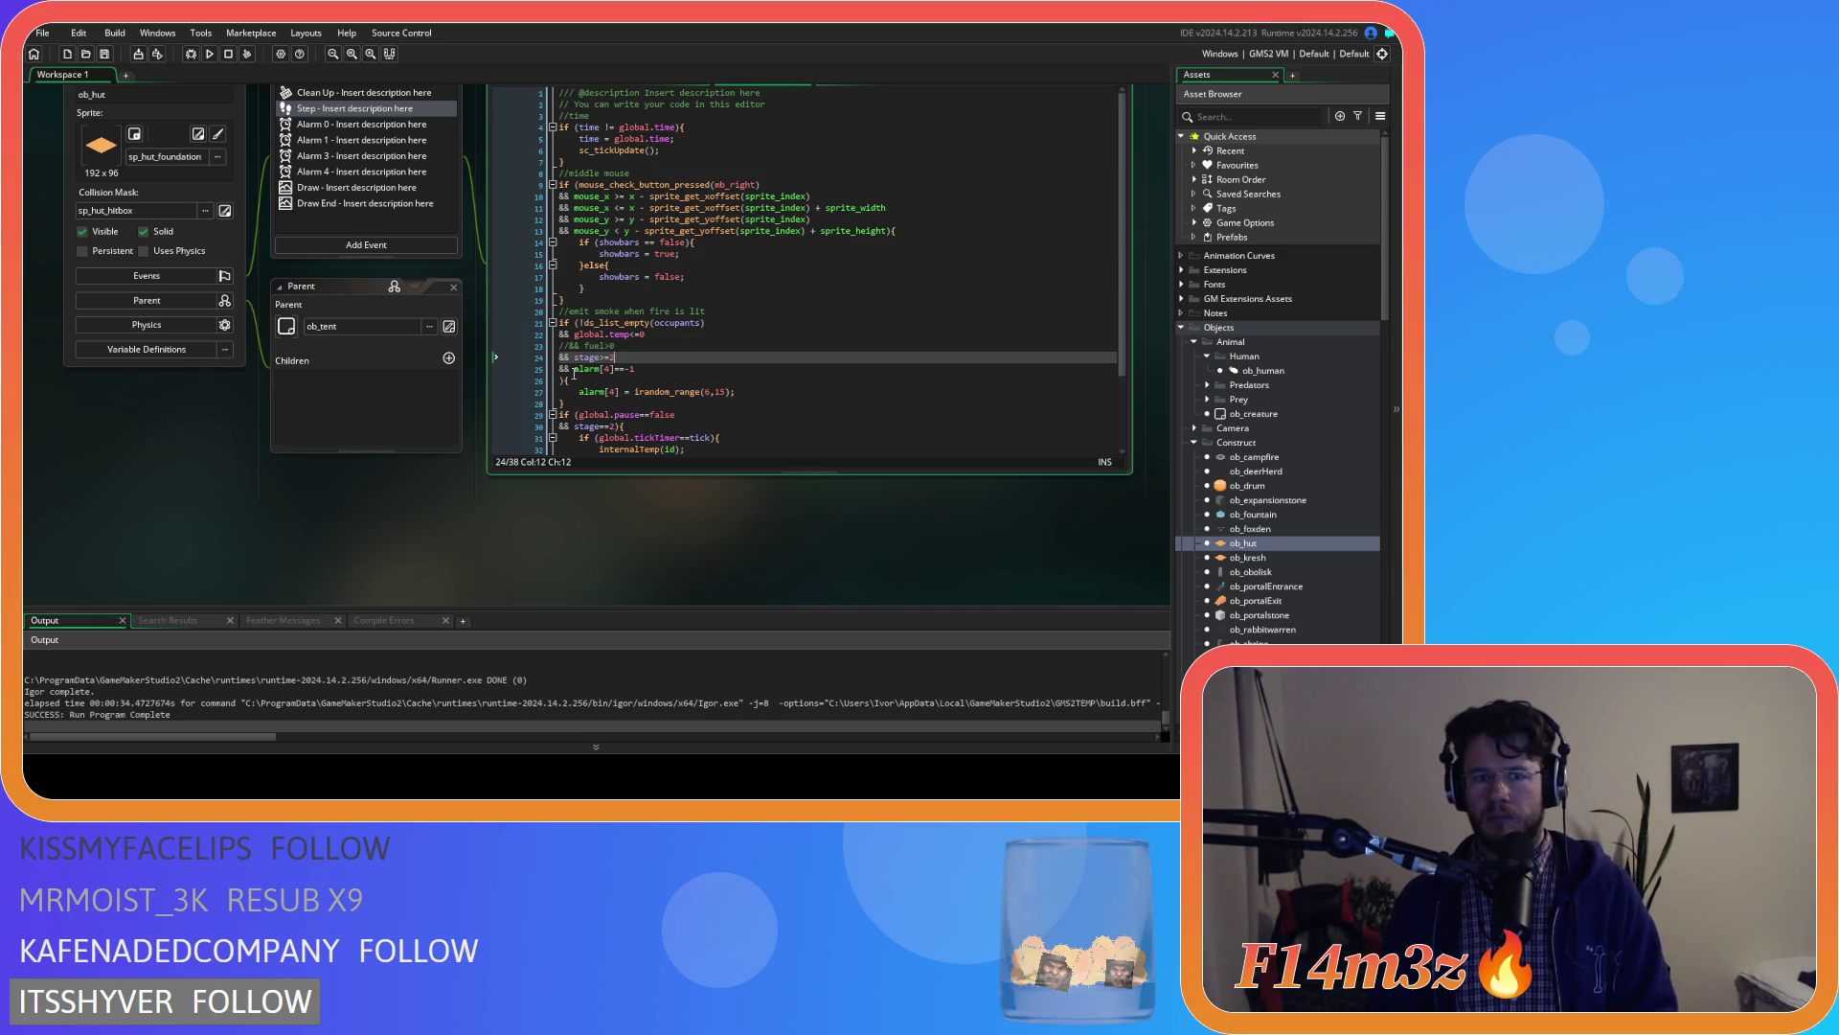
{"action": "key", "text": "Down"}
{"action": "key", "text": "End"}
{"action": "key", "text": "Delete"}
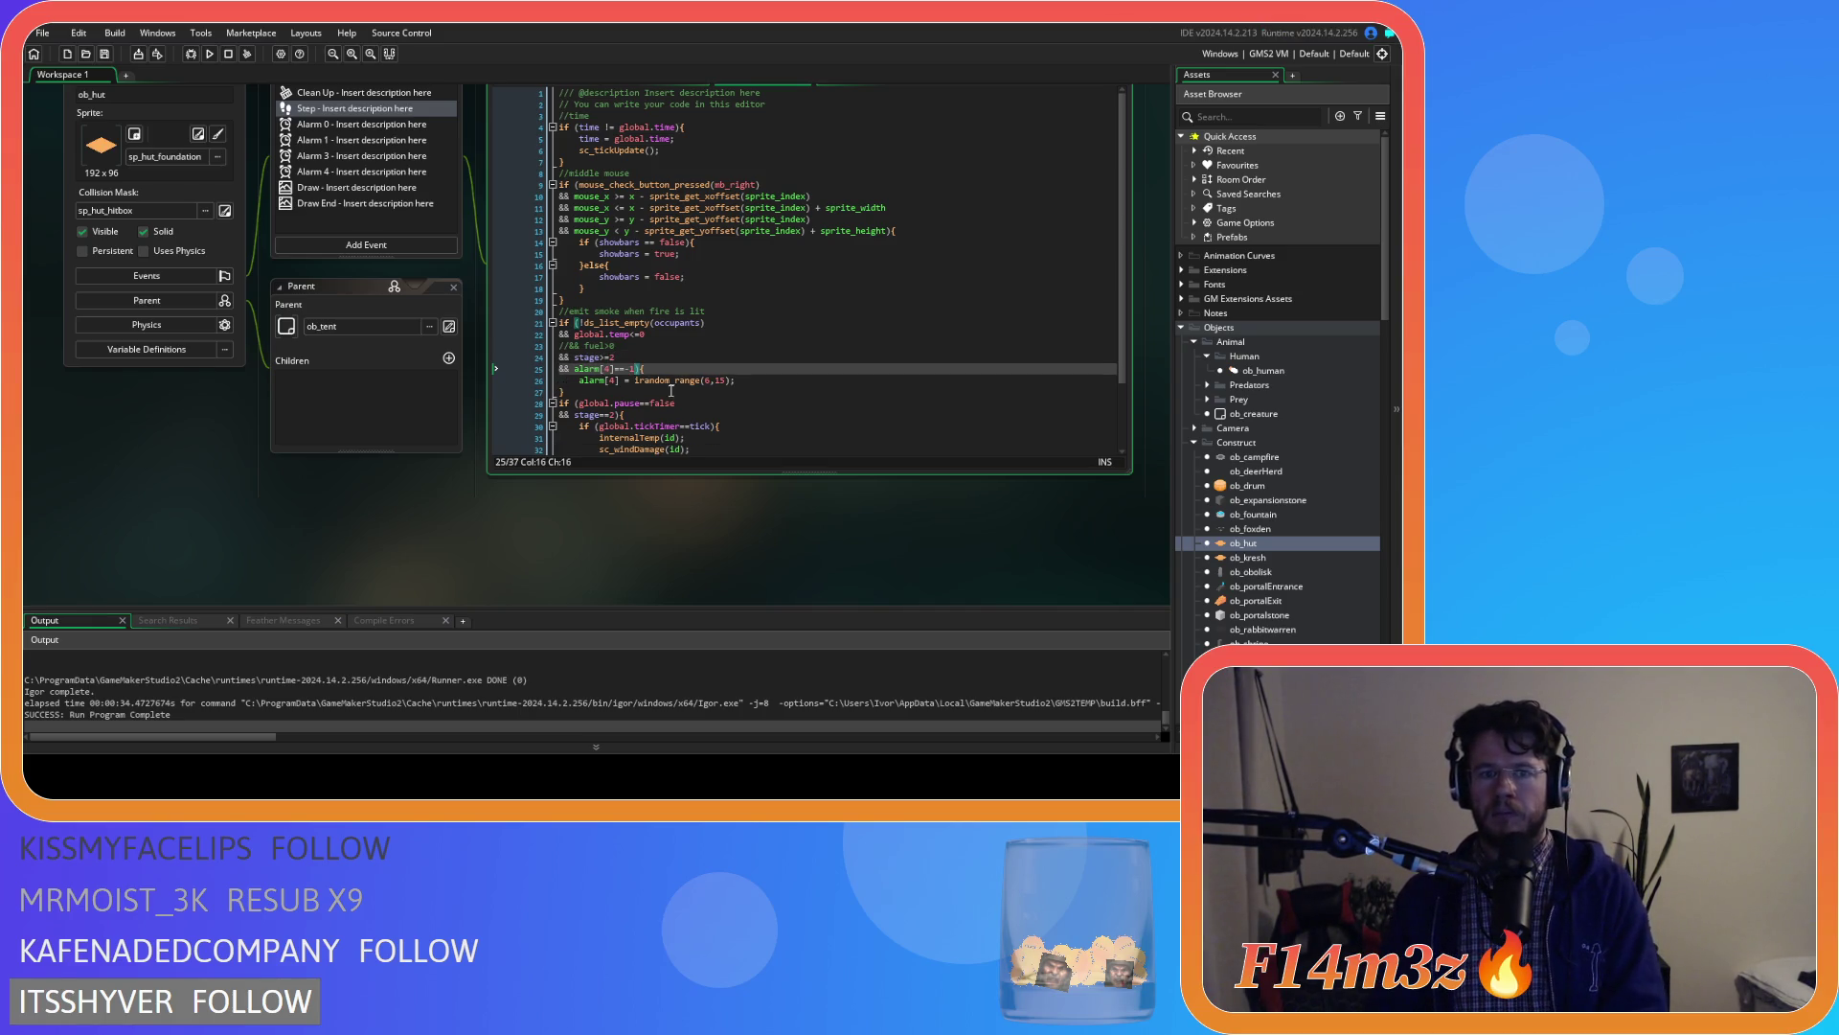
{"action": "left_click_drag", "start_coordinate": [572, 393], "coordinate": [533, 314]}
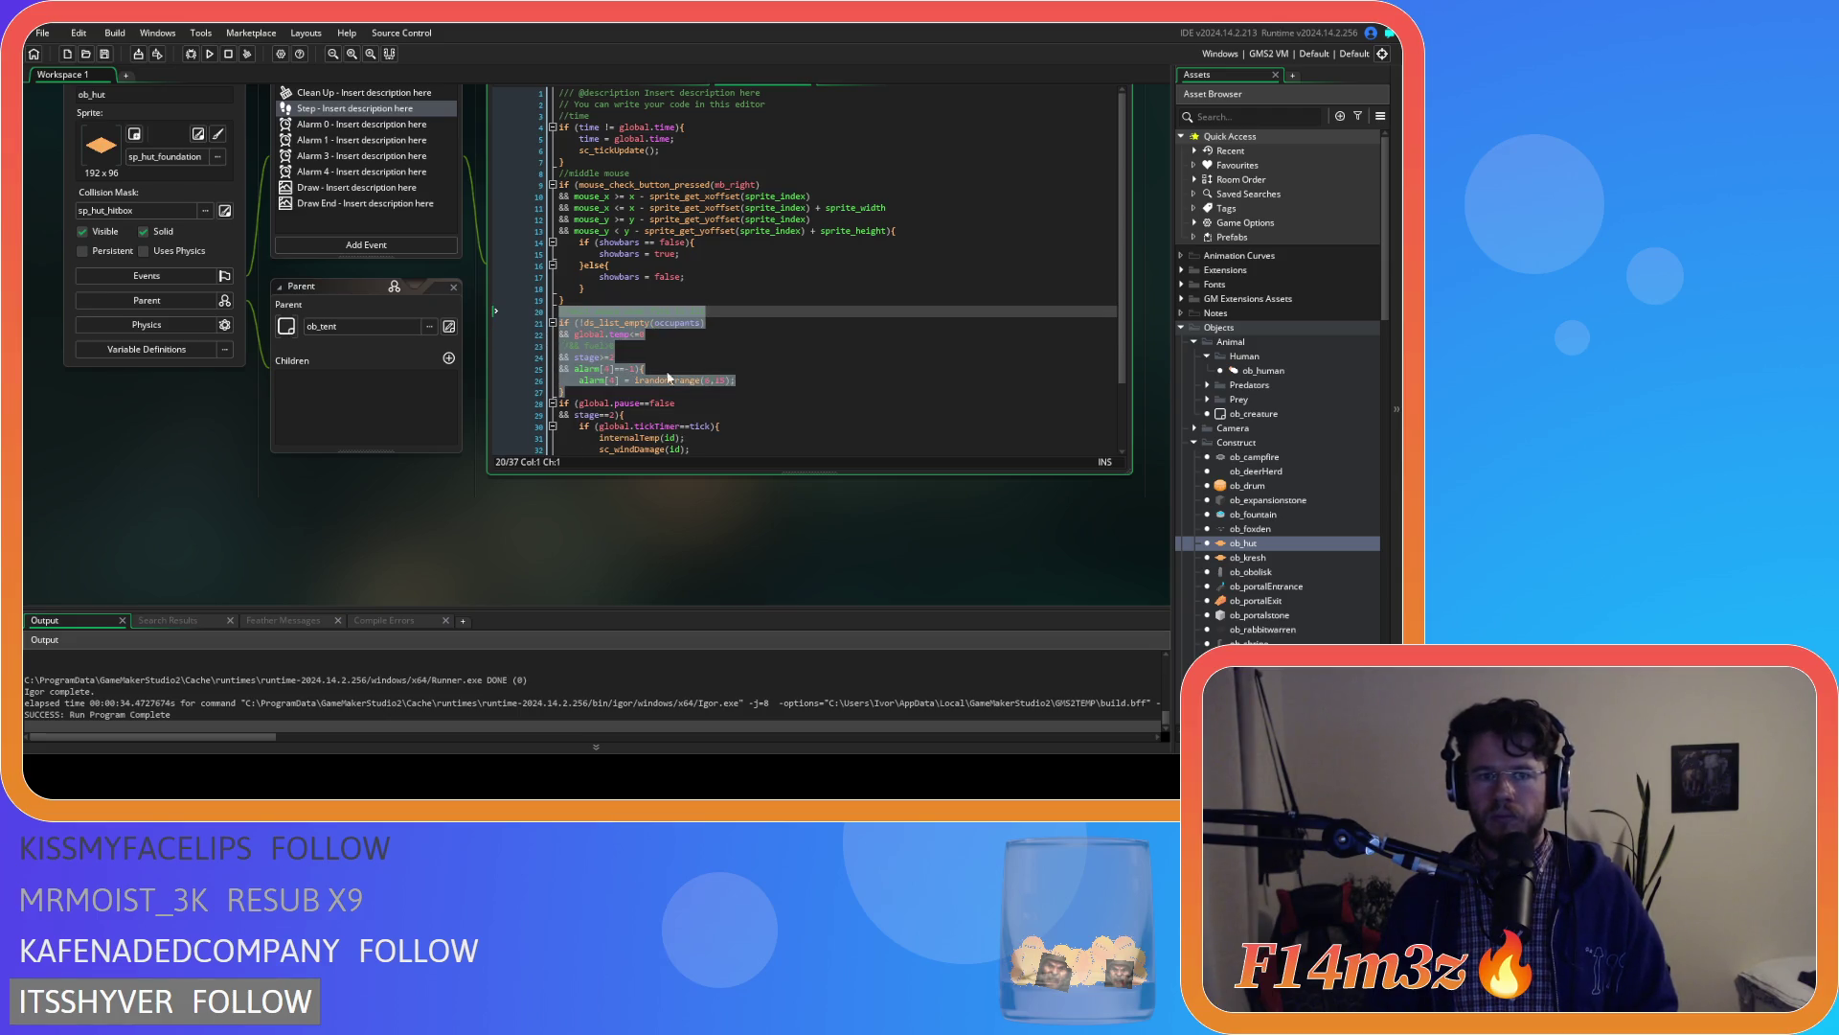
{"action": "left_click", "coordinate": [872, 396]}
{"action": "double_click", "coordinate": [1247, 558]}
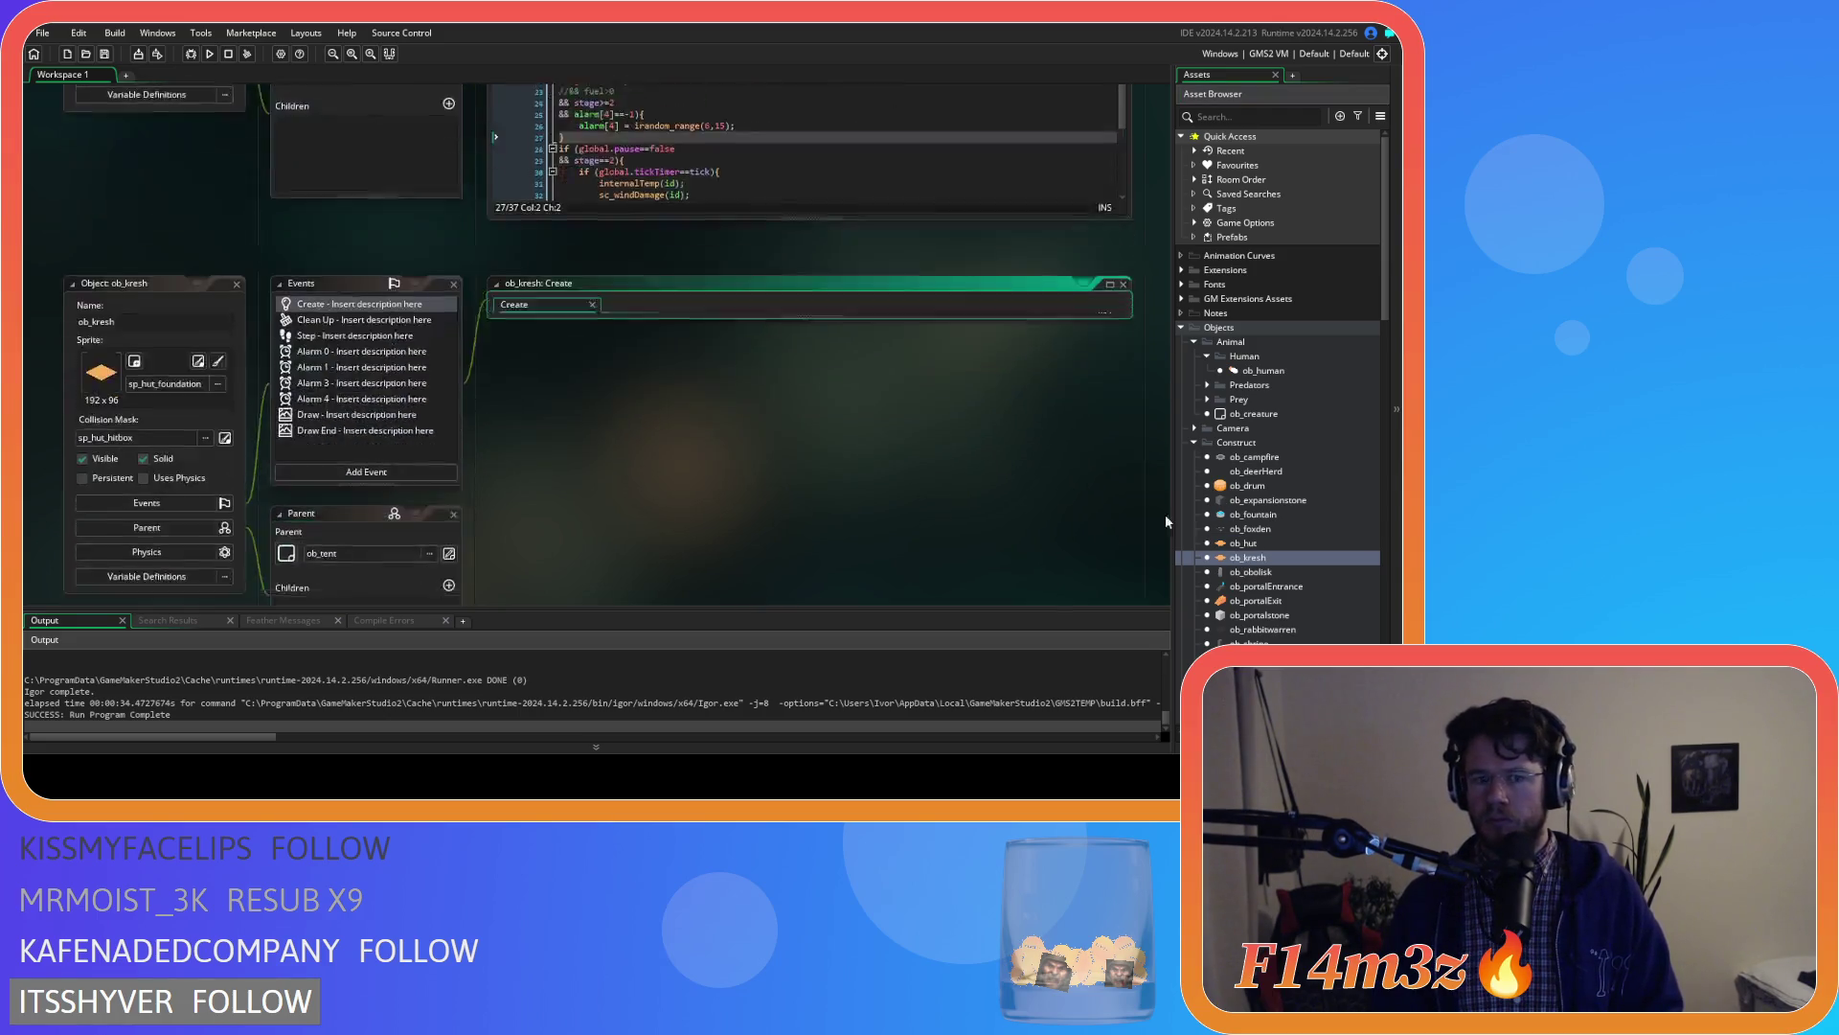
Join ob_kresh's smoke-block brace onto the alarm[4]==-1 line and run the game
{"action": "left_click", "coordinate": [340, 182]}
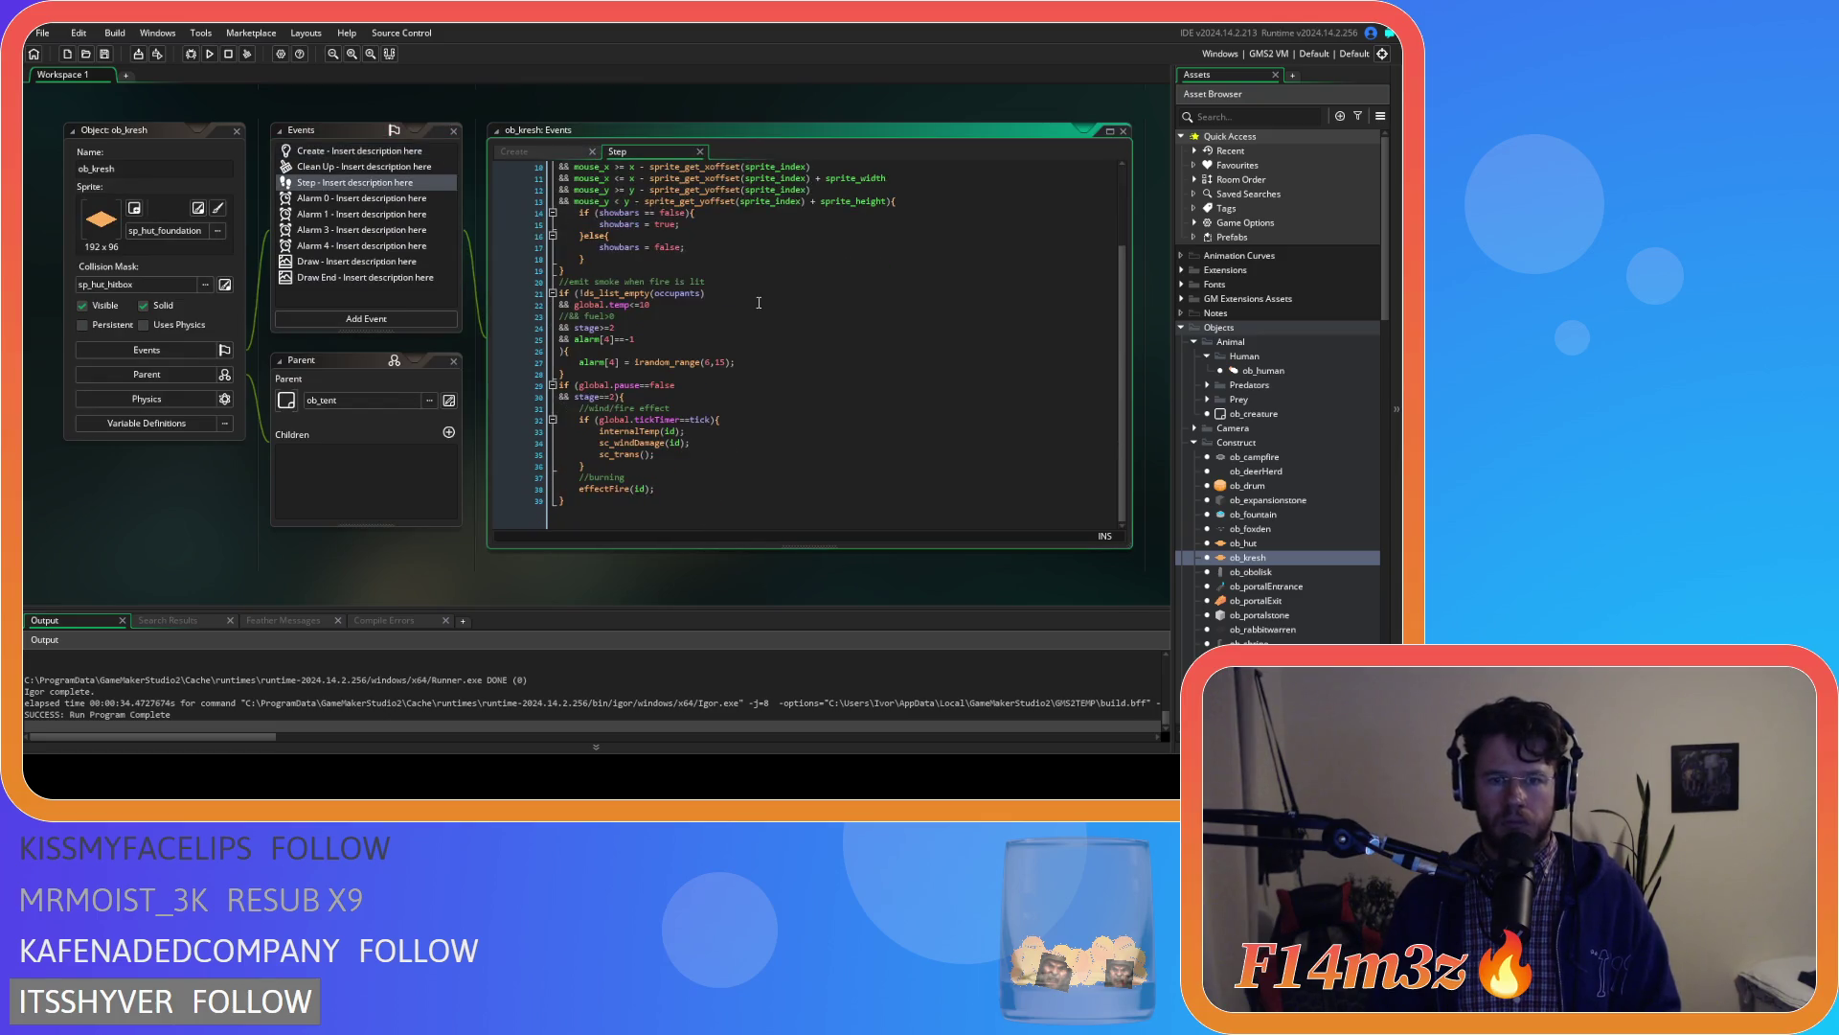
{"action": "left_click_drag", "start_coordinate": [580, 375], "coordinate": [510, 293]}
{"action": "left_click", "coordinate": [784, 346]}
{"action": "key", "text": "Home"}
{"action": "key", "text": "BackSpace"}
{"action": "key", "text": "F5"}
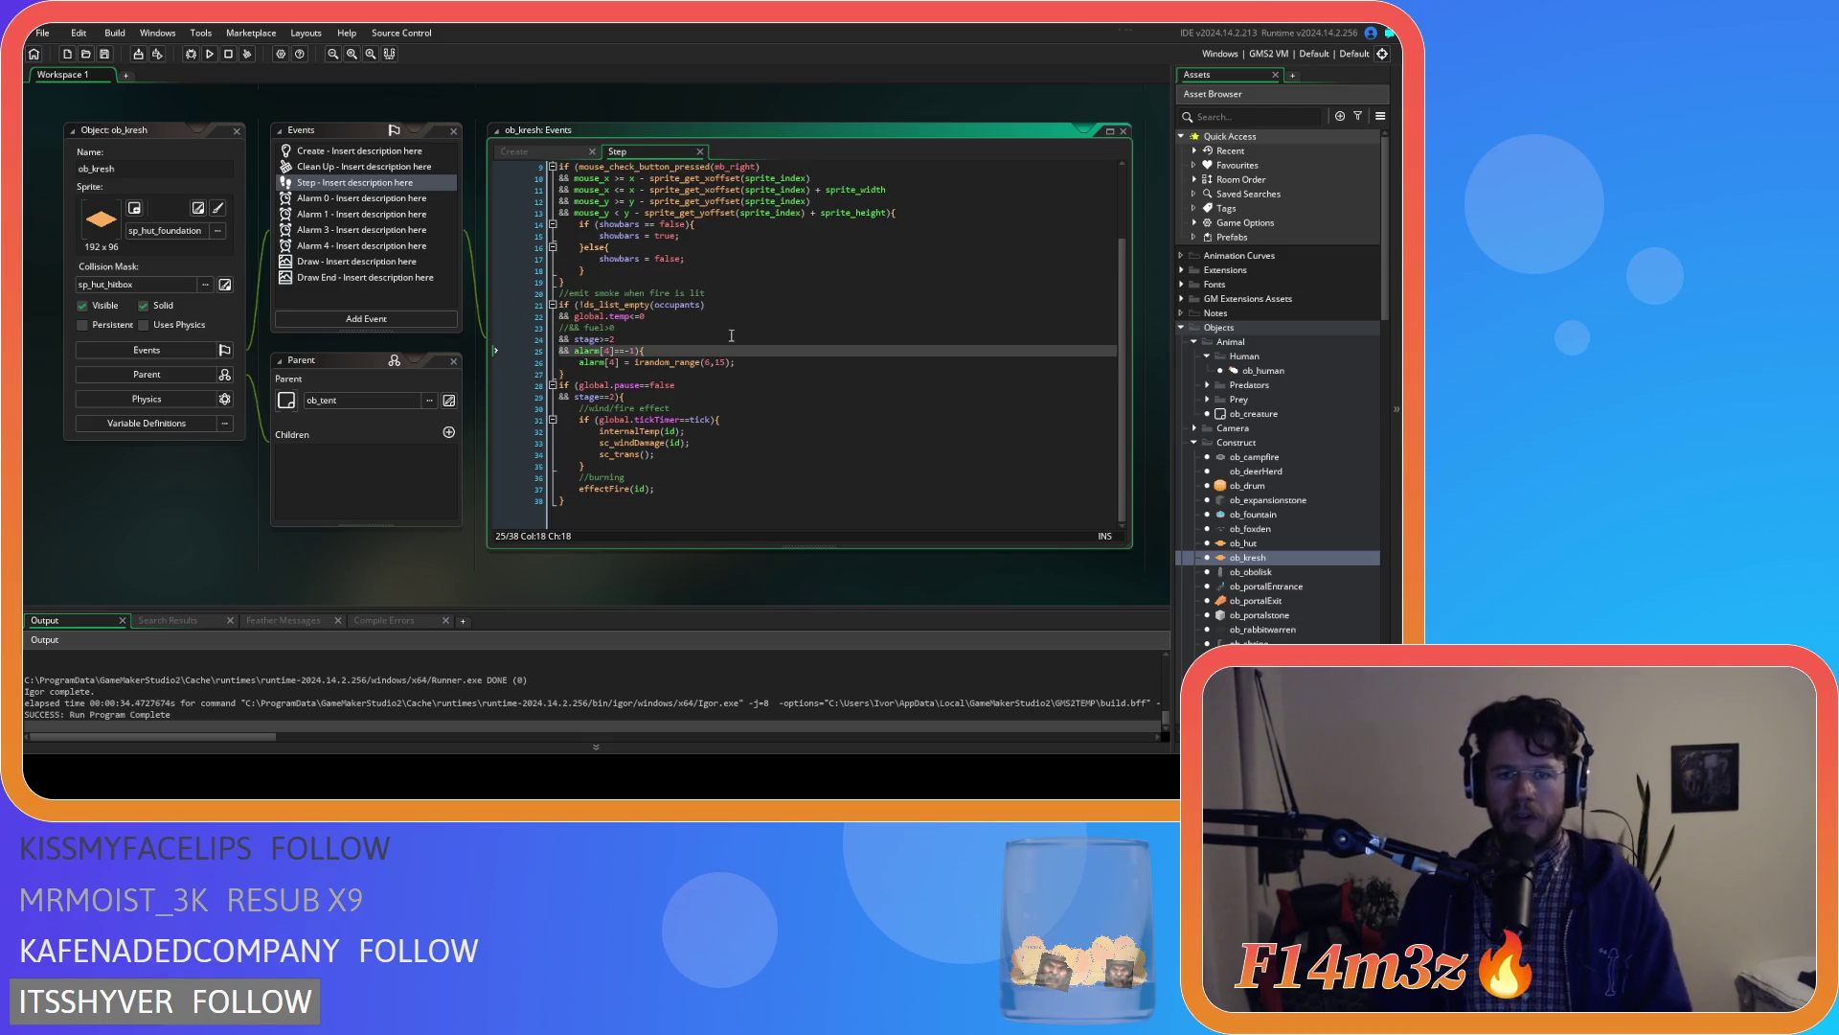
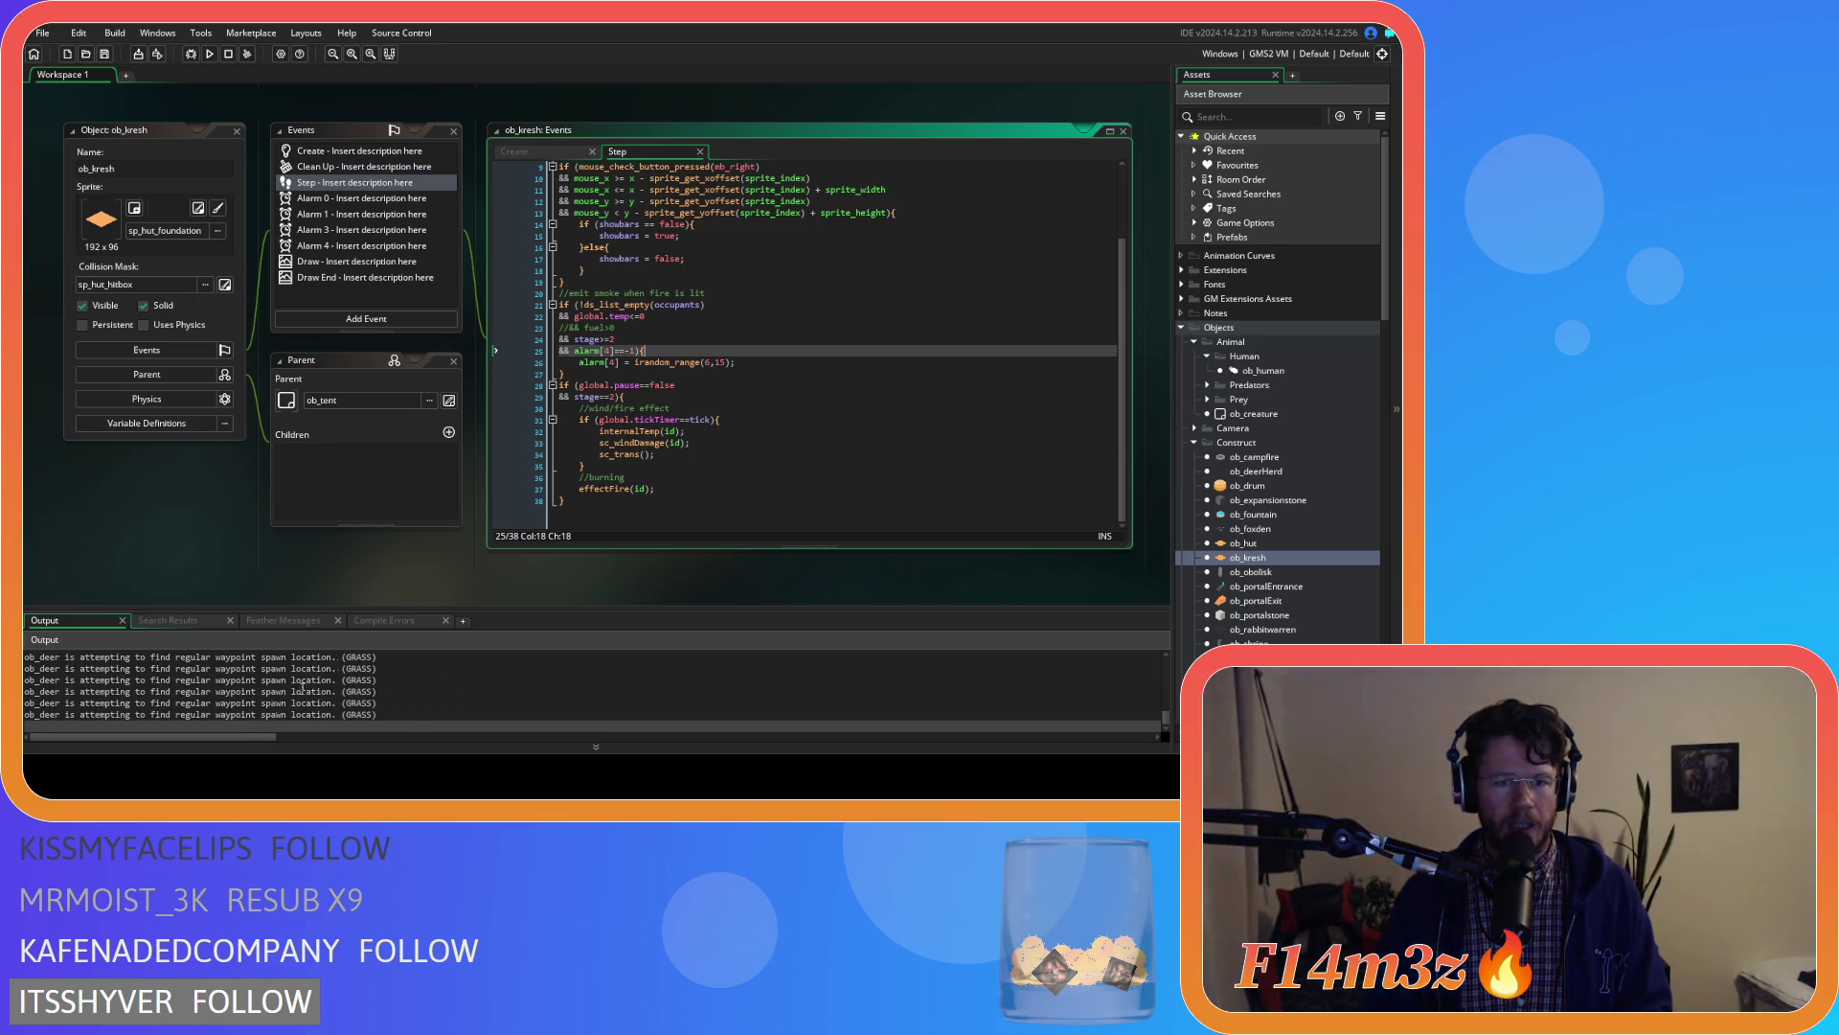
Close all editor windows, including ob_kresh and its Step event, then collapse the Construct objects folder
{"action": "right_click", "coordinate": [213, 565]}
{"action": "mouse_move", "coordinate": [251, 586]}
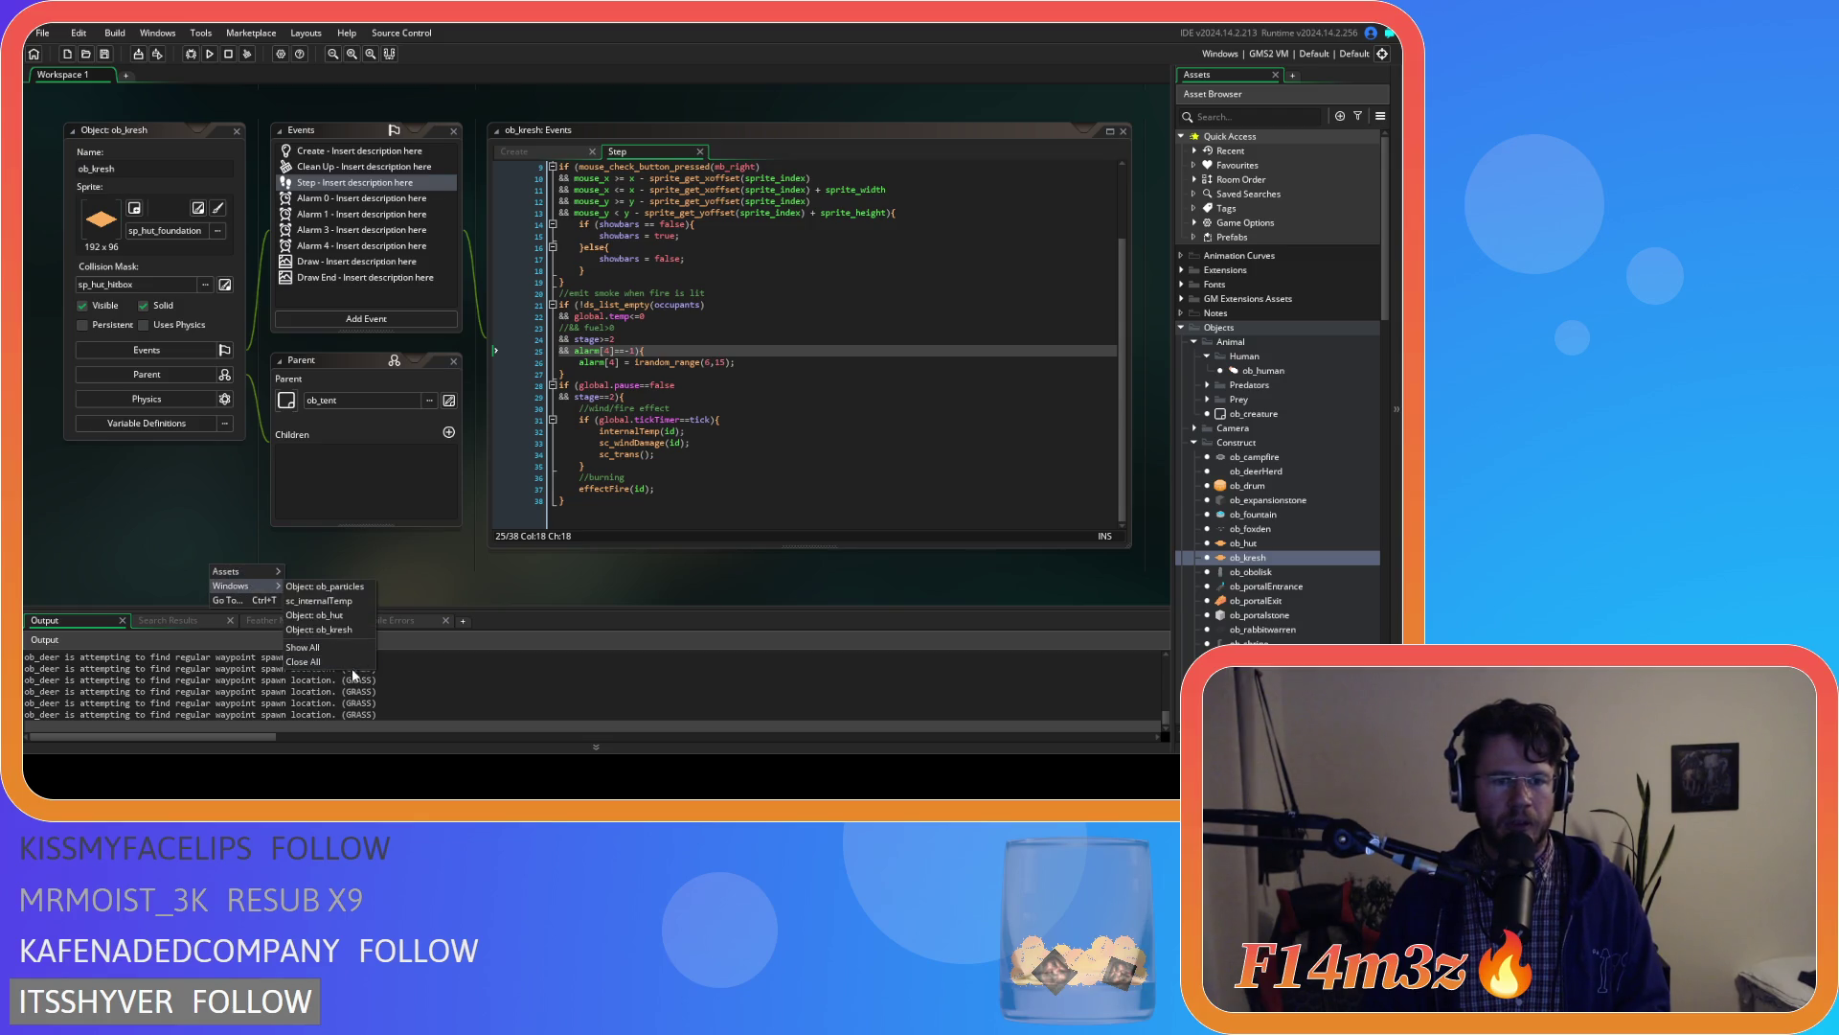
{"action": "left_click", "coordinate": [303, 661]}
{"action": "left_click", "coordinate": [1193, 441]}
Collapse the Human and Game object folders, the Objects folder, and Scripts with its Game subfolder
{"action": "left_click", "coordinate": [1207, 356]}
{"action": "left_click", "coordinate": [1193, 456]}
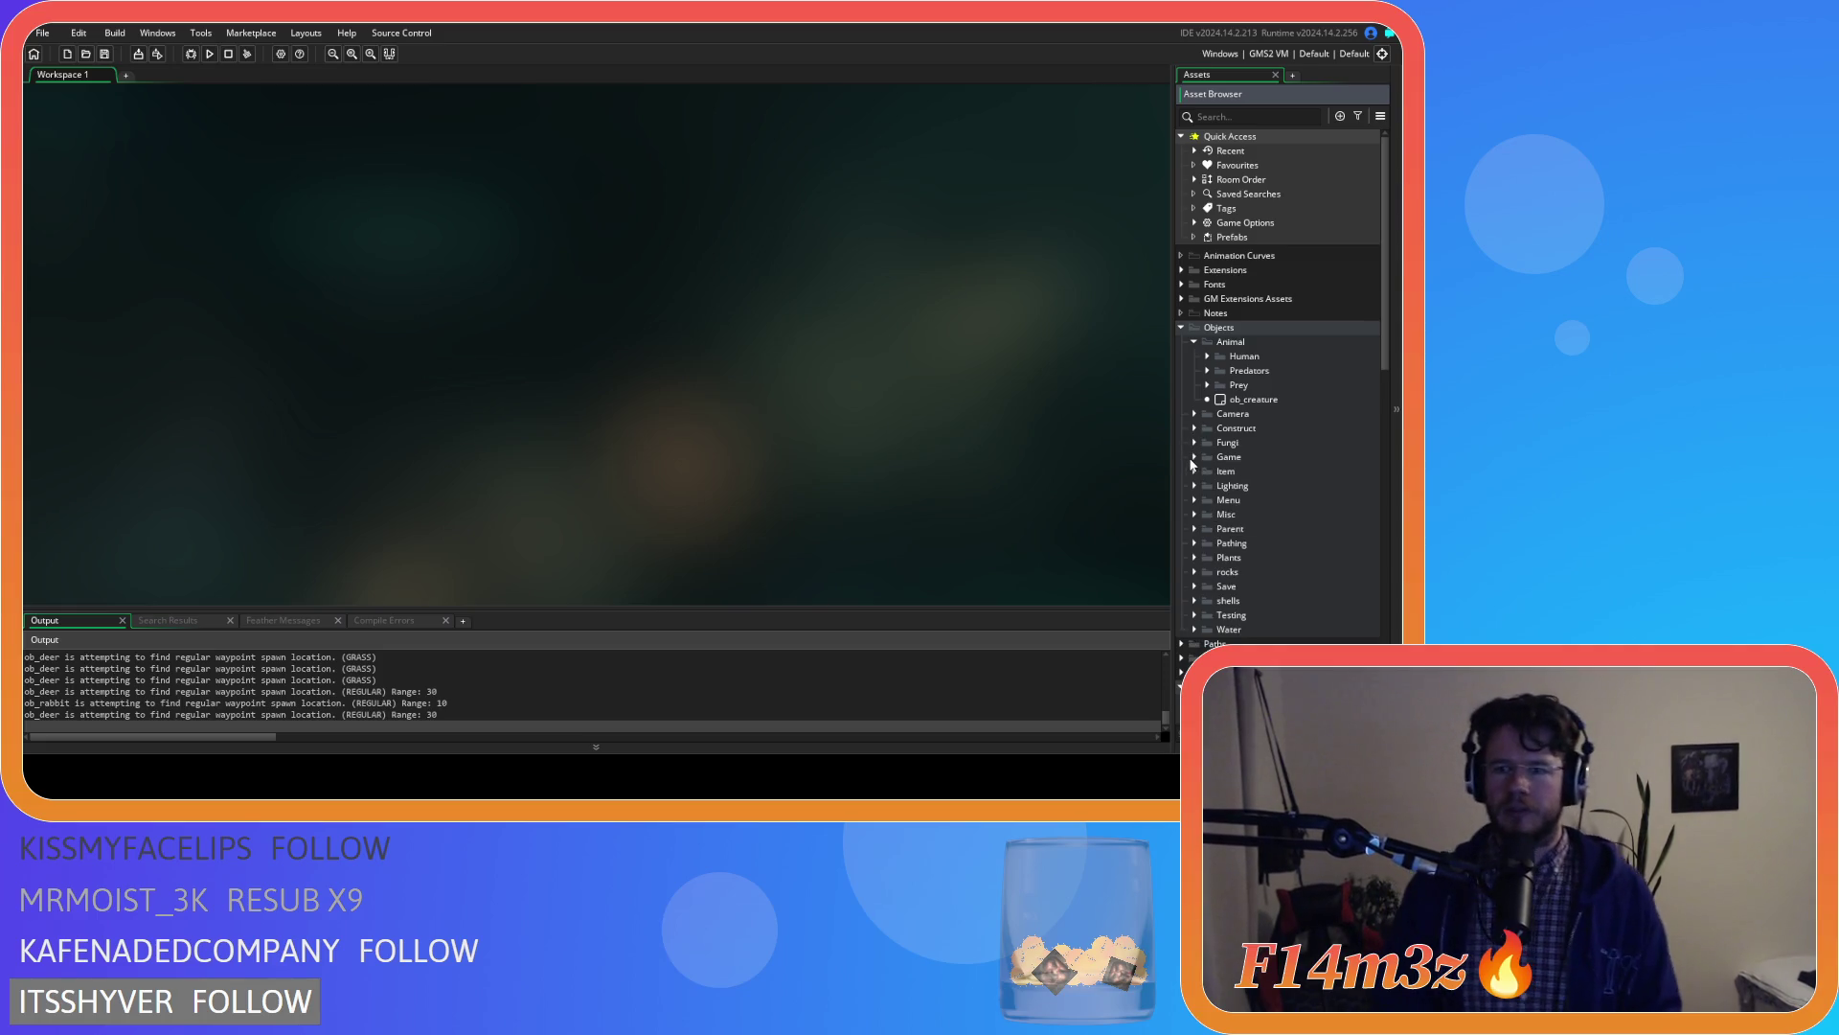
{"action": "left_click", "coordinate": [1181, 327]}
{"action": "left_click", "coordinate": [1182, 384]}
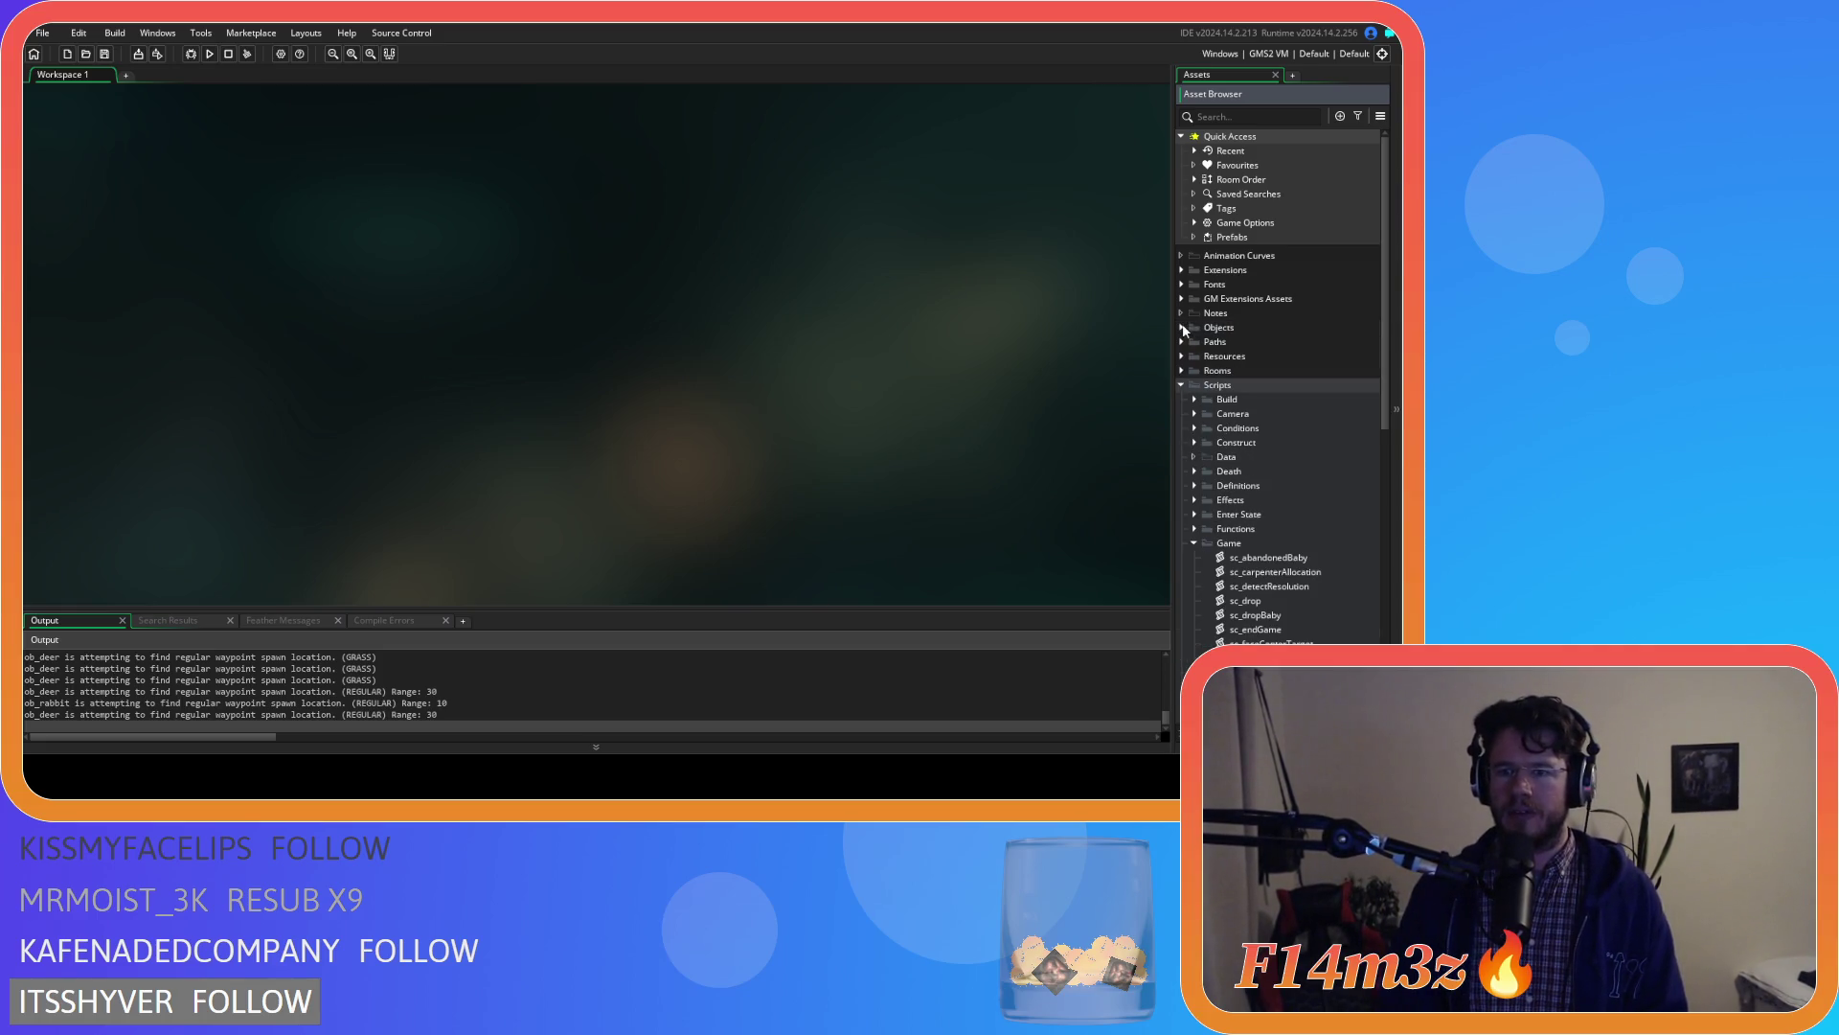
{"action": "left_click", "coordinate": [1195, 544]}
{"action": "left_click", "coordinate": [1181, 384]}
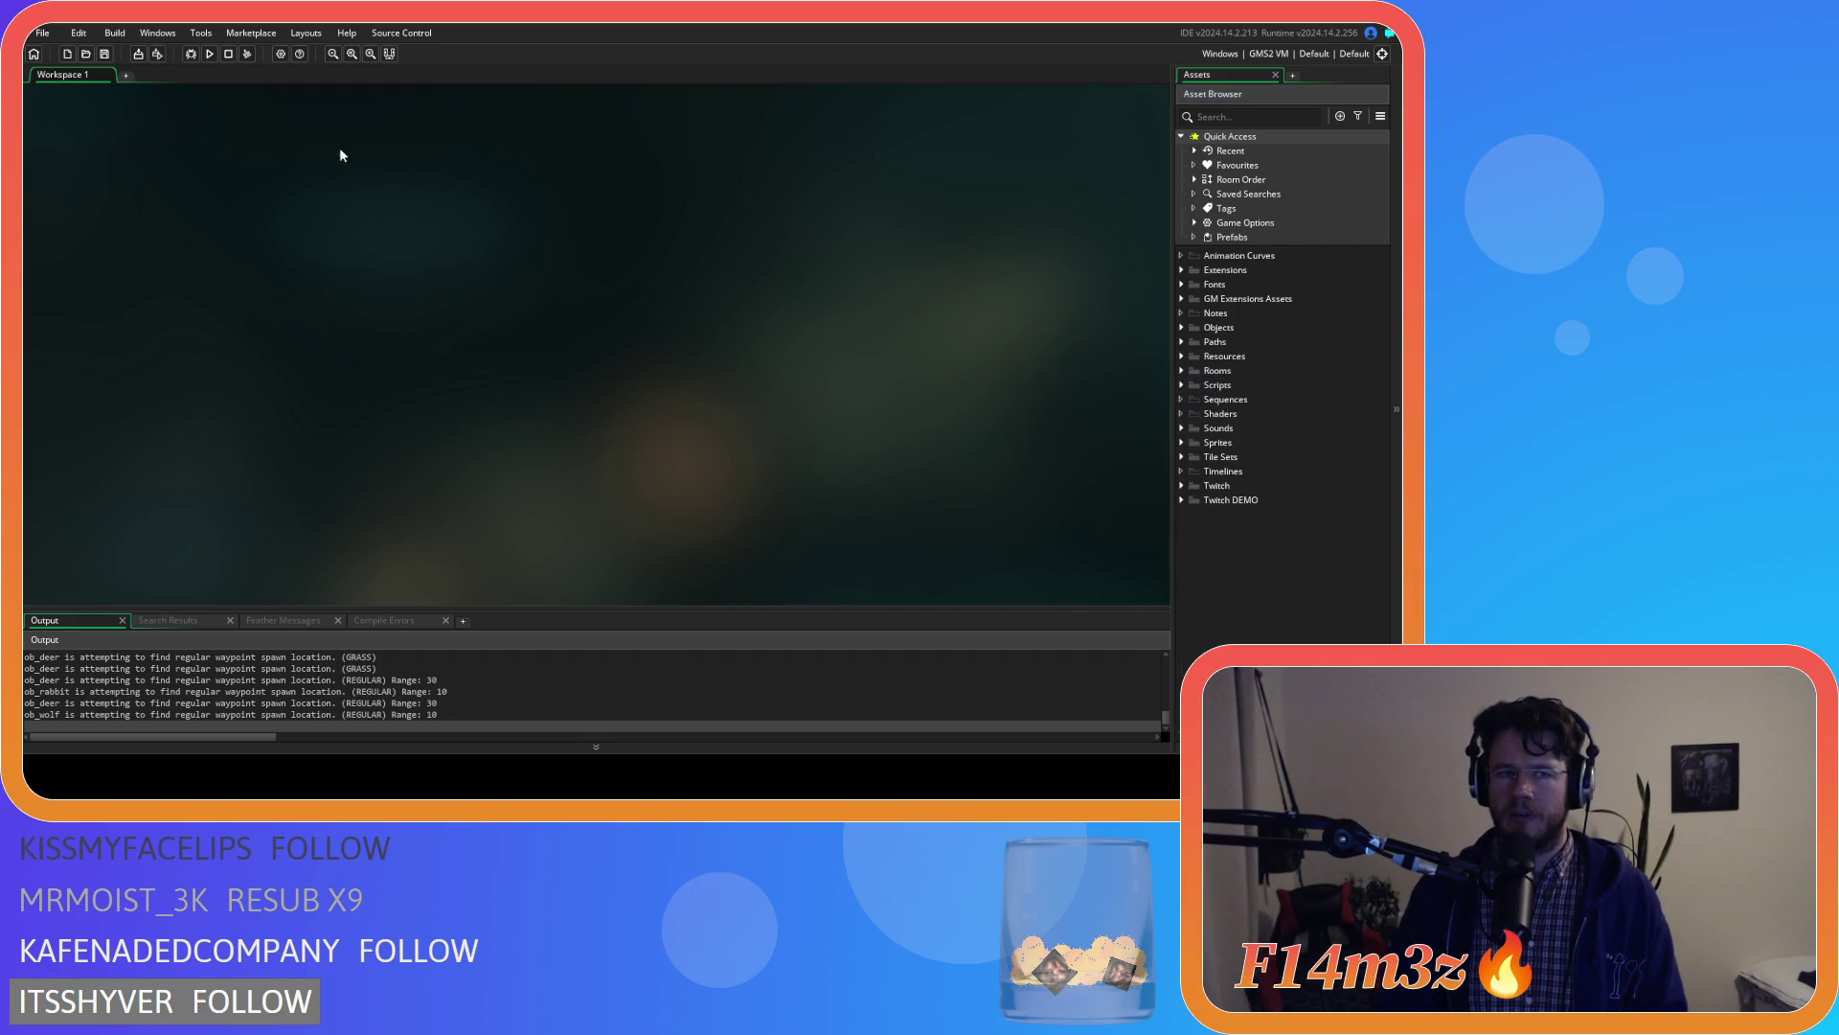